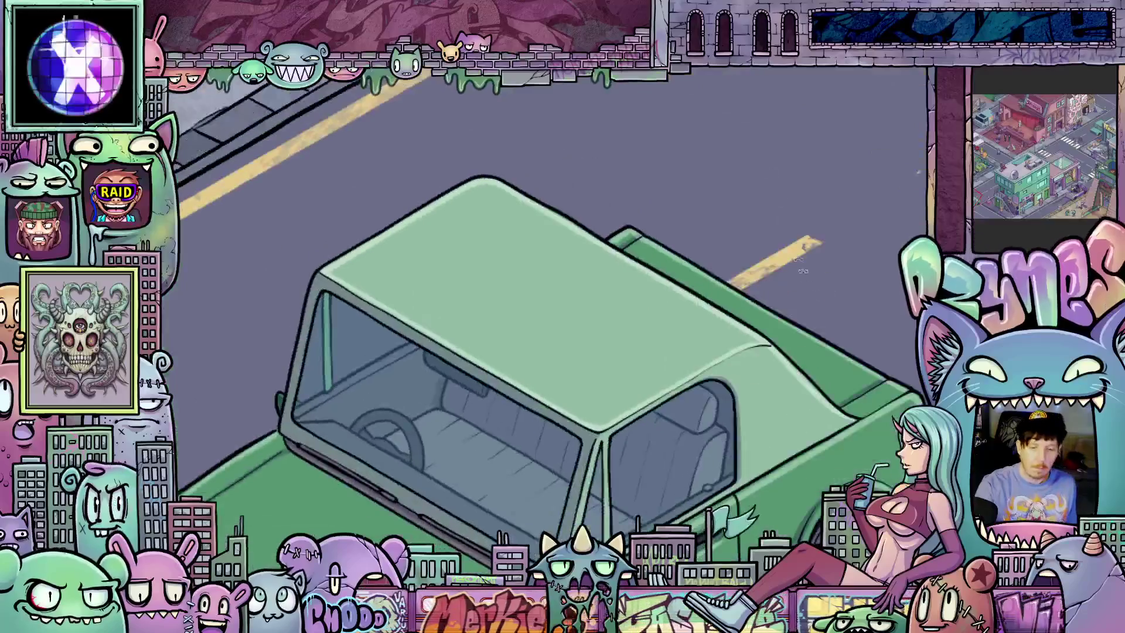
# - Lasso-select the green car on the street
pyautogui.moveTo(826, 375); pyautogui.dragTo(700, 400)
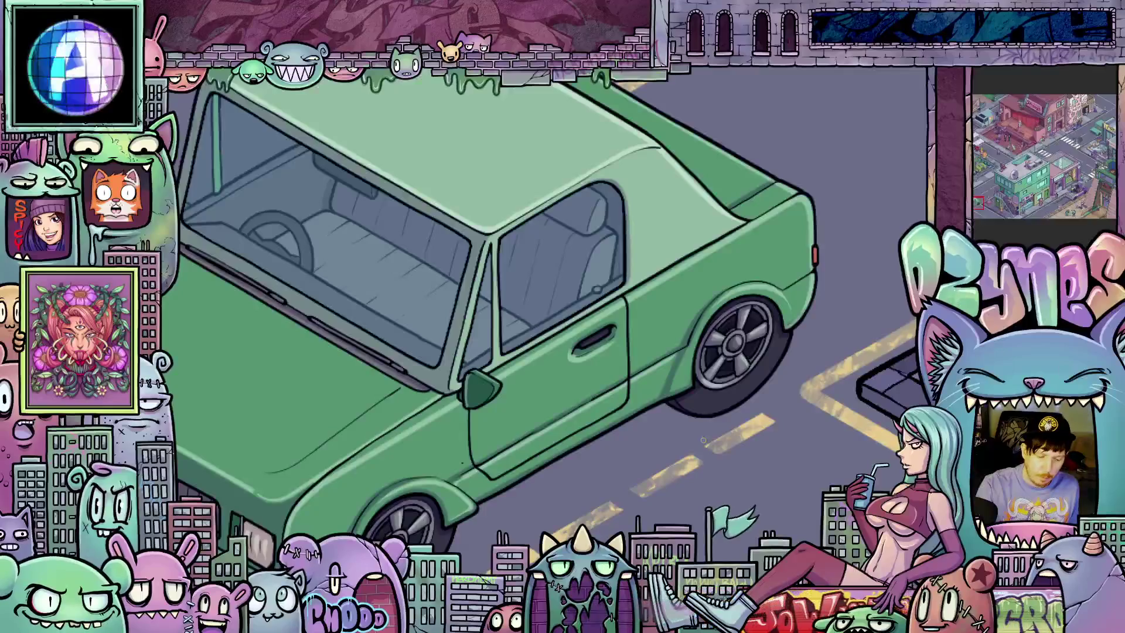
pyautogui.moveTo(650, 487); pyautogui.dragTo(606, 495)
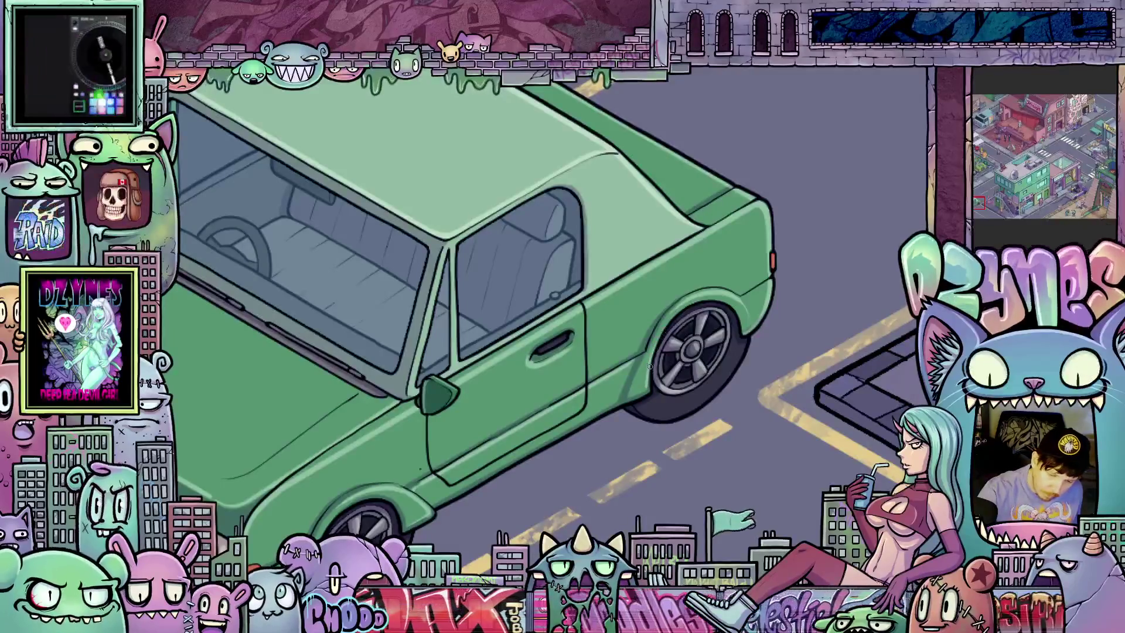
pyautogui.moveTo(645, 393); pyautogui.dragTo(809, 276)
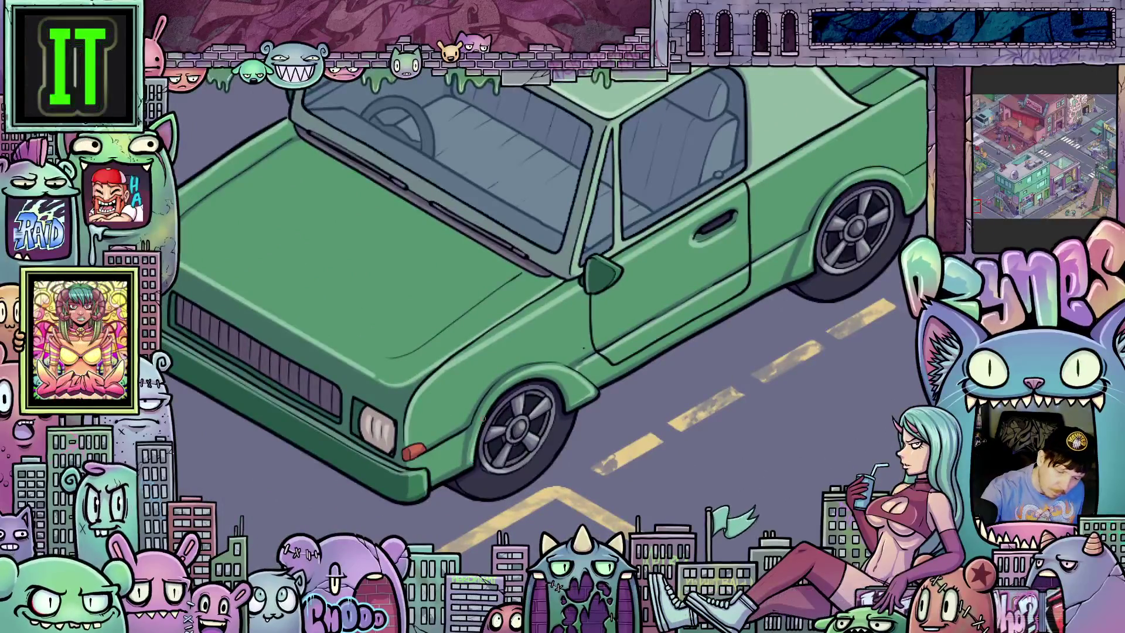
pyautogui.moveTo(659, 460)
pyautogui.mouseDown()
pyautogui.moveTo(786, 428)
pyautogui.moveTo(776, 394)
pyautogui.moveTo(746, 413)
pyautogui.moveTo(572, 427)
pyautogui.mouseUp()
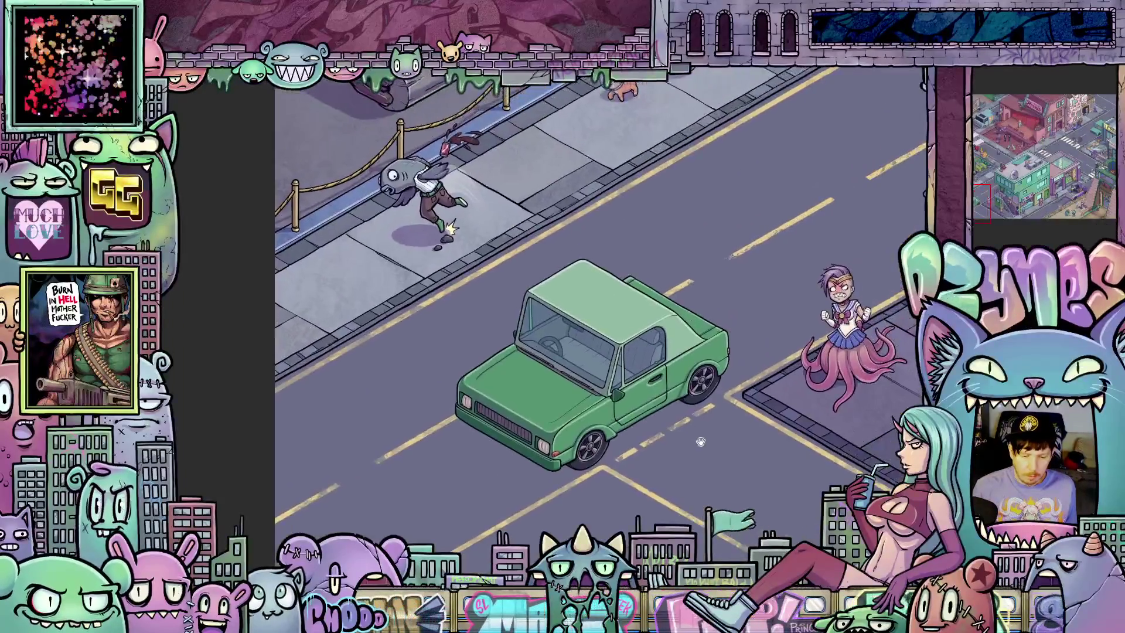
pyautogui.moveTo(702, 438)
pyautogui.mouseDown()
pyautogui.moveTo(629, 454)
pyautogui.moveTo(660, 438)
pyautogui.mouseUp()
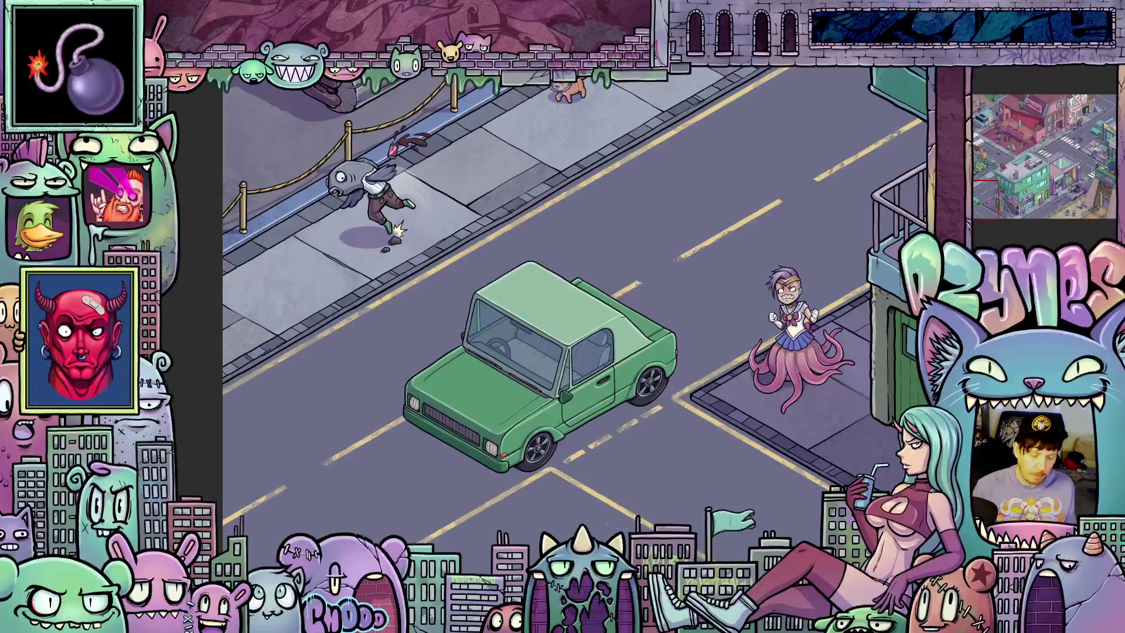
pyautogui.scroll(1, 507, 503)
pyautogui.moveTo(490, 491); pyautogui.dragTo(437, 529)
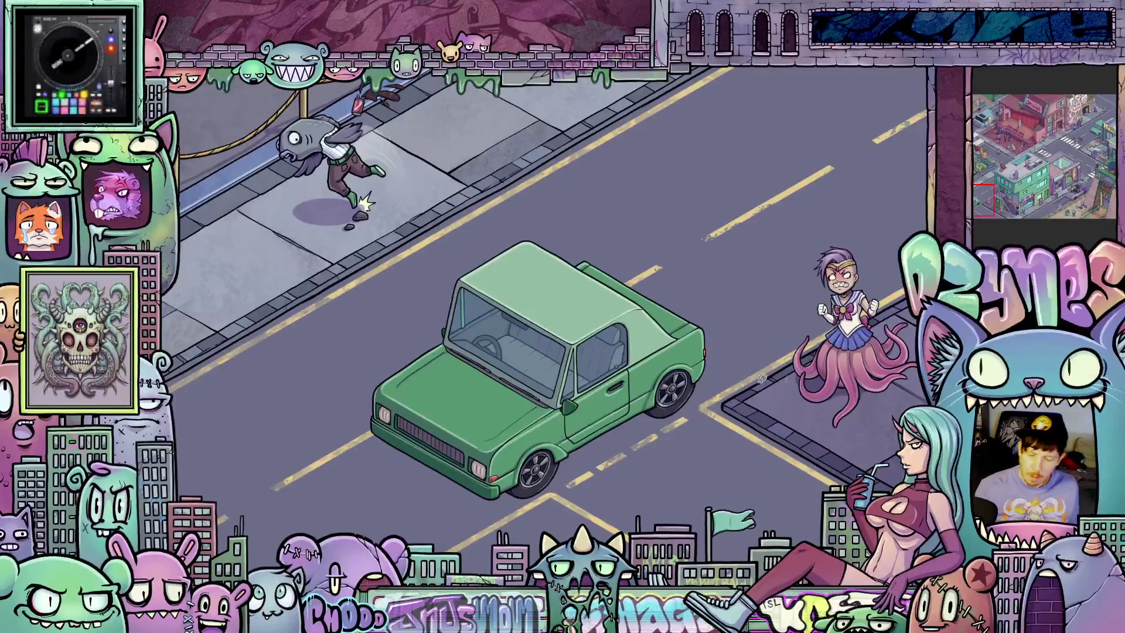
pyautogui.scroll(-5, 751, 380)
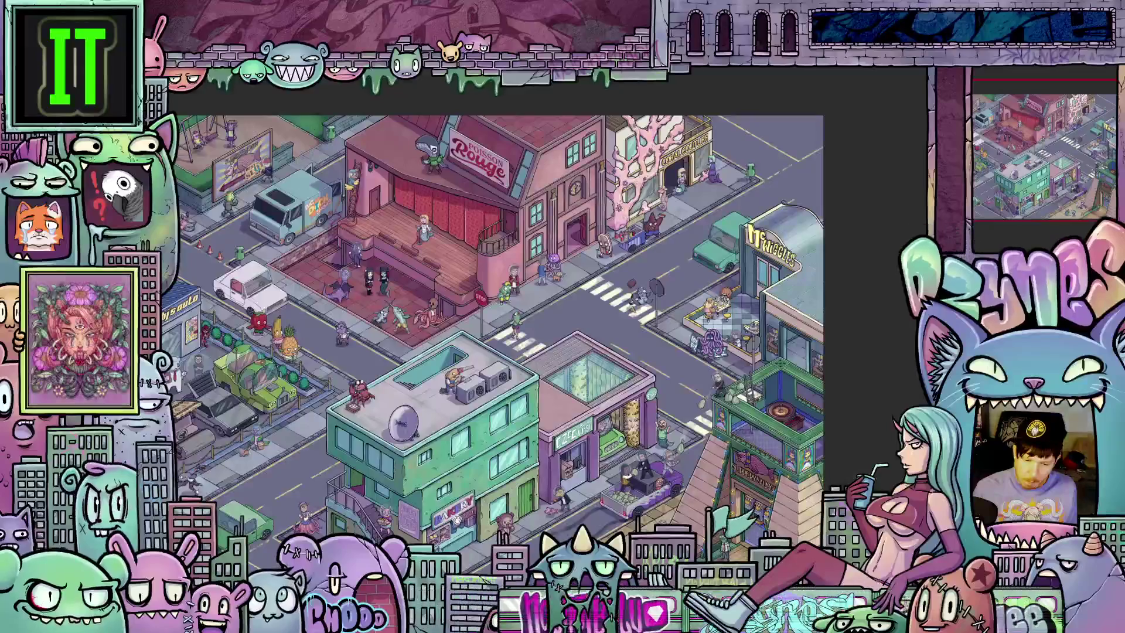
pyautogui.scroll(5, 452, 505)
pyautogui.scroll(5, 531, 364)
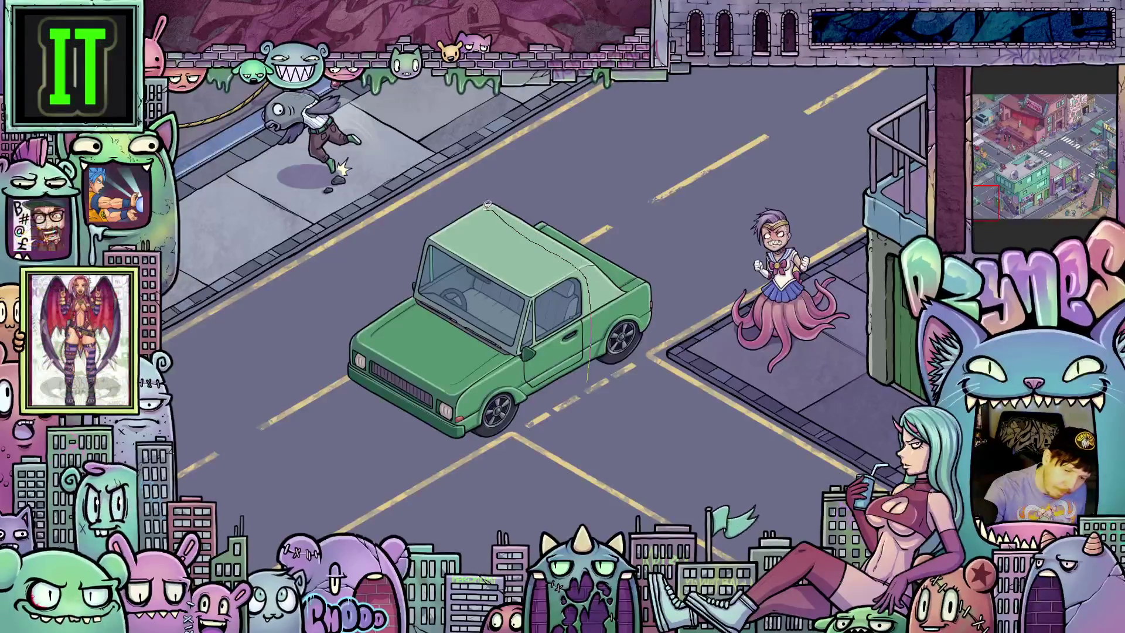
pyautogui.moveTo(551, 430); pyautogui.dragTo(589, 386)
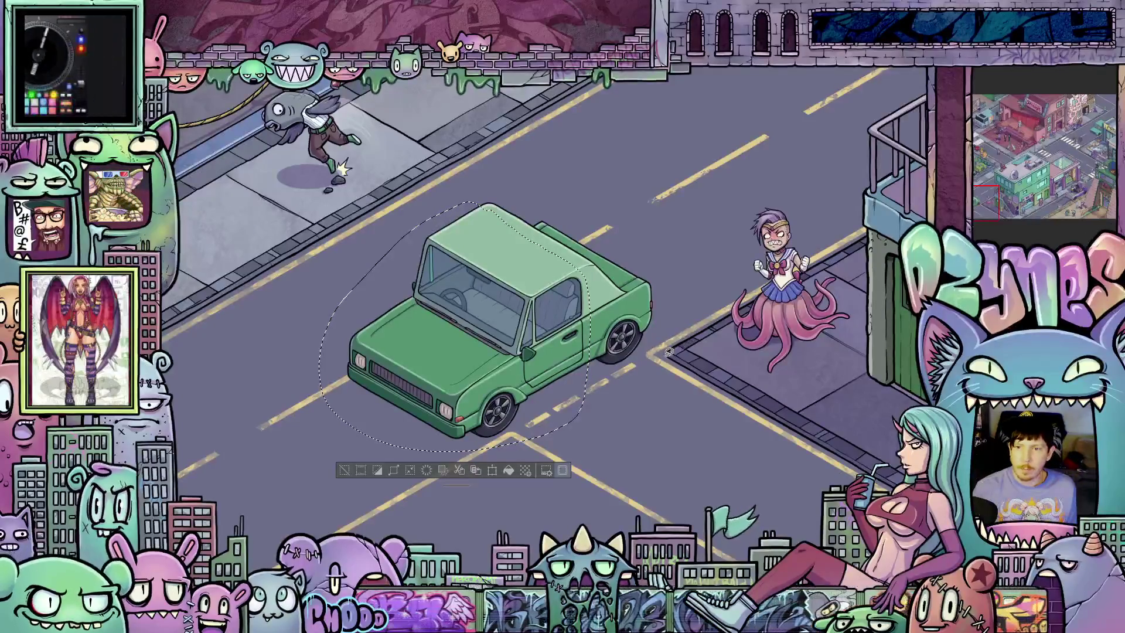
# - Transform the selected car with Ctrl+T and move it up to the McWiggles corner
pyautogui.scroll(-1, 666, 355)
pyautogui.scroll(-2, 703, 345)
pyautogui.moveTo(765, 357)
pyautogui.mouseDown()
pyautogui.moveTo(580, 407)
pyautogui.moveTo(573, 419)
pyautogui.mouseUp()
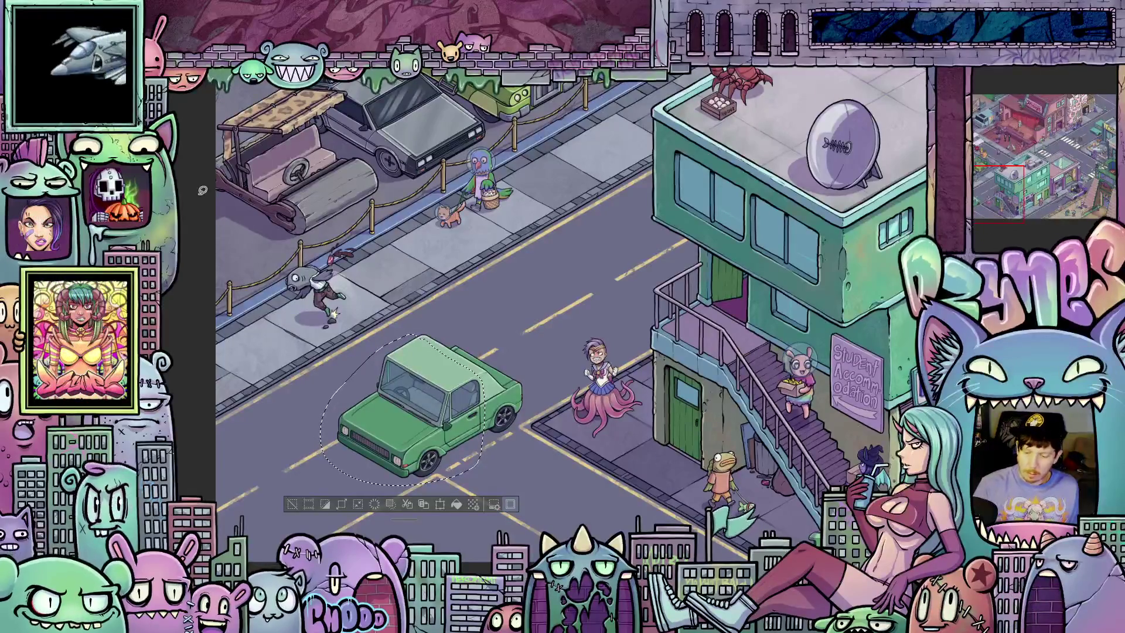
pyautogui.hotkey('ctrl', 't')
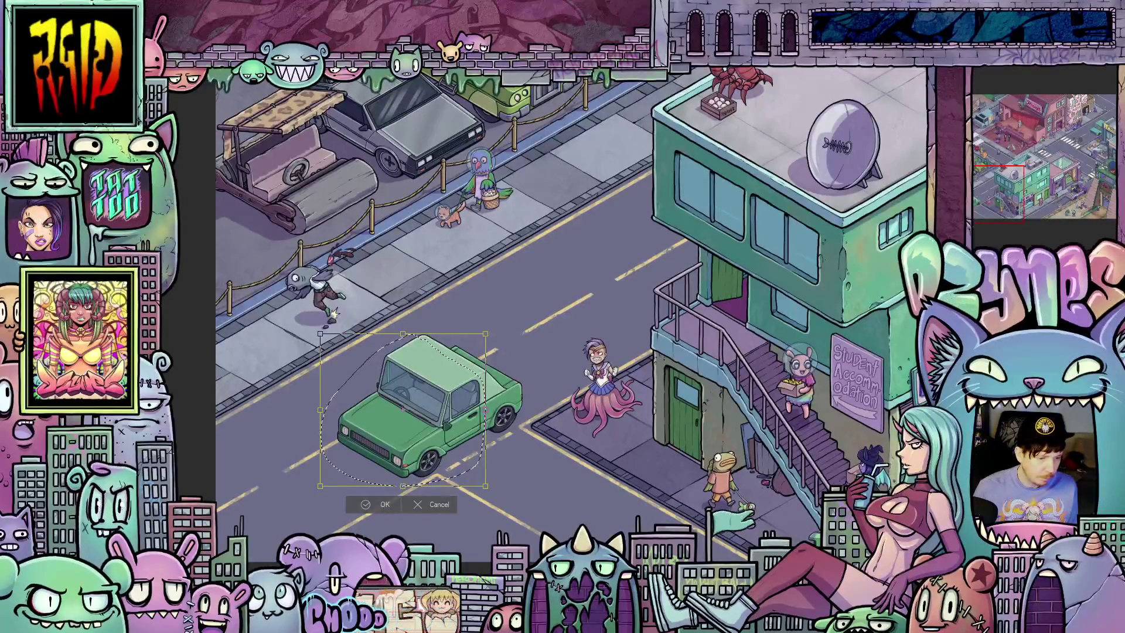
pyautogui.scroll(-5, 545, 298)
pyautogui.scroll(3, 545, 298)
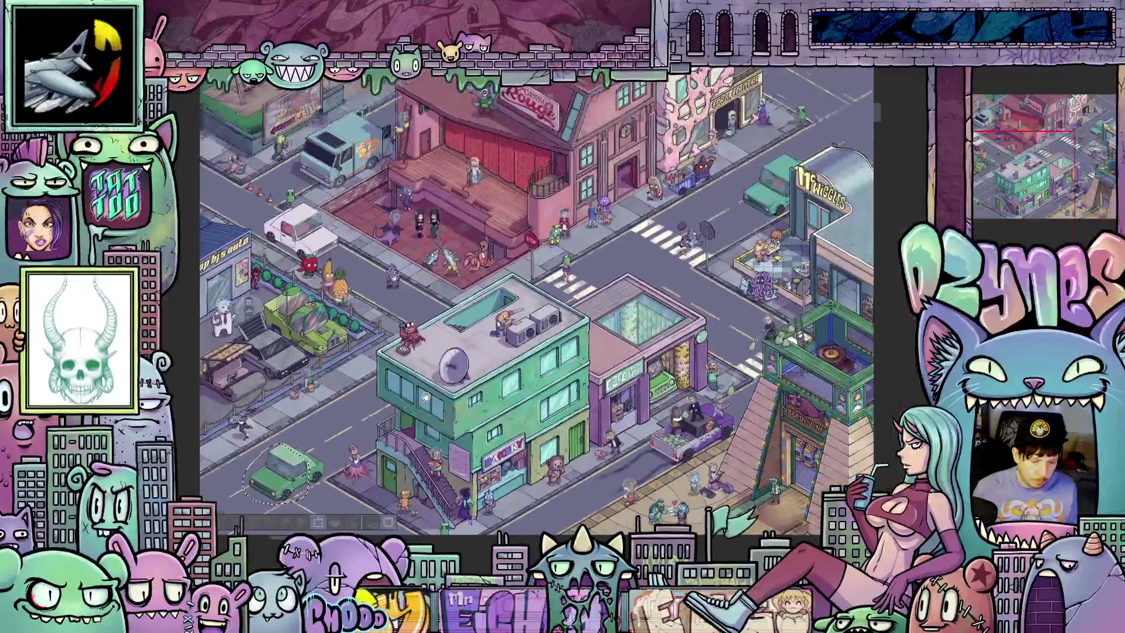
pyautogui.moveTo(287, 478)
pyautogui.mouseDown()
pyautogui.moveTo(762, 217)
pyautogui.moveTo(797, 180)
pyautogui.moveTo(792, 202)
pyautogui.mouseUp()
pyautogui.scroll(5, 756, 243)
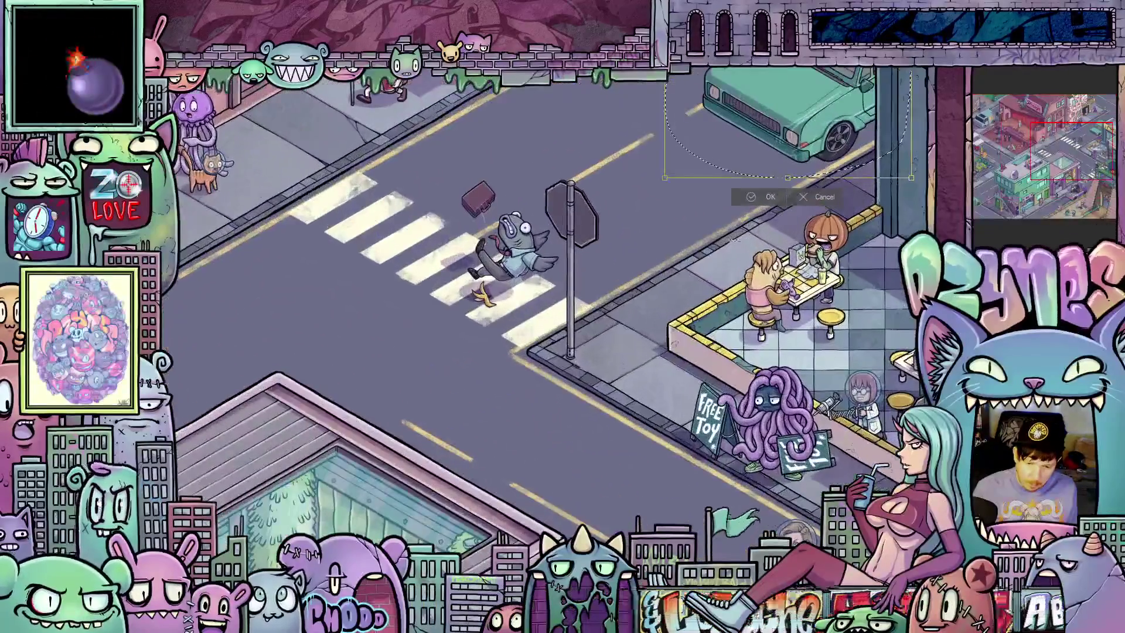
pyautogui.moveTo(734, 239)
pyautogui.mouseDown()
pyautogui.moveTo(588, 266)
pyautogui.moveTo(426, 355)
pyautogui.mouseUp()
pyautogui.scroll(4, 428, 498)
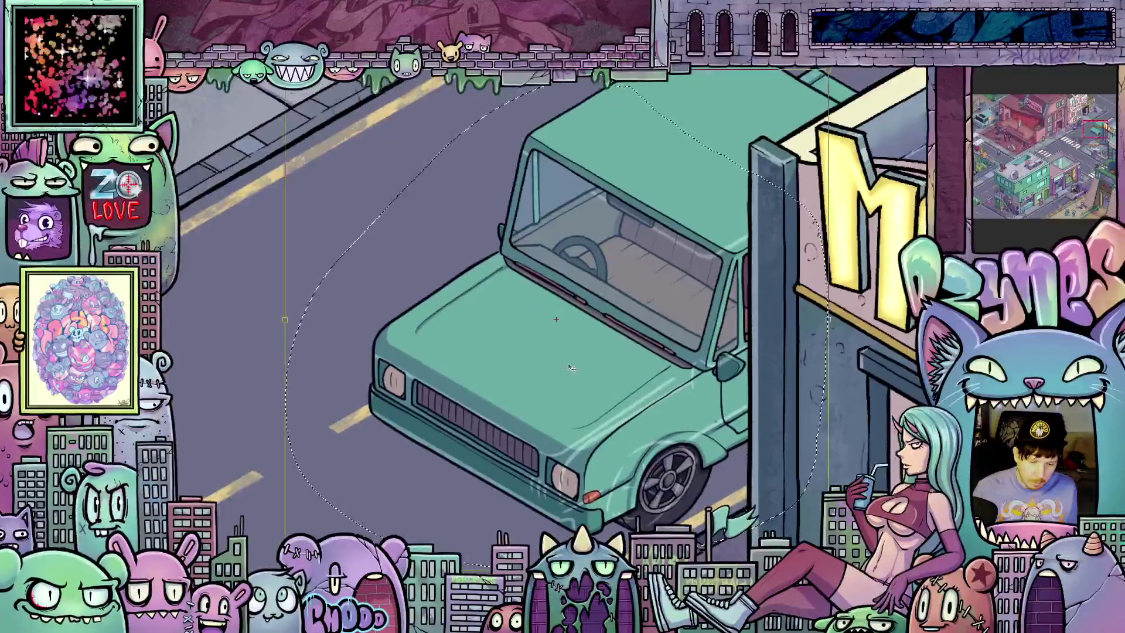
# - Nudge the car into place beside the McWiggles sign and finish the transform
pyautogui.moveTo(578, 377)
pyautogui.mouseDown()
pyautogui.moveTo(613, 352)
pyautogui.moveTo(607, 382)
pyautogui.moveTo(604, 371)
pyautogui.mouseUp()
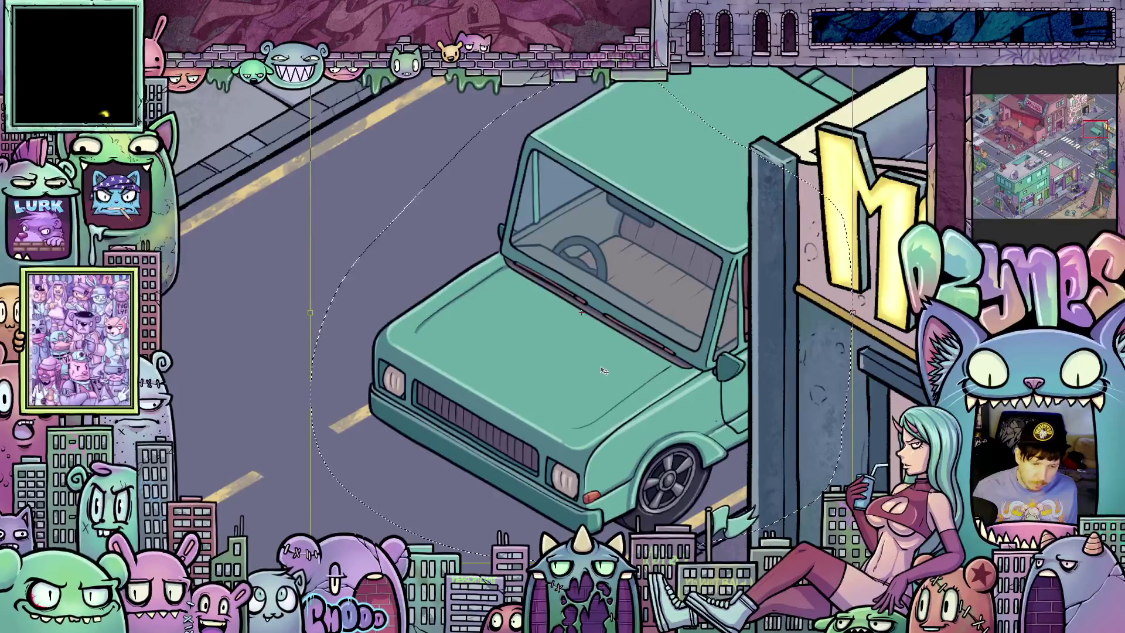
pyautogui.scroll(-1, 631, 329)
pyautogui.moveTo(631, 329); pyautogui.dragTo(588, 417)
pyautogui.hotkey('ctrl', 't')
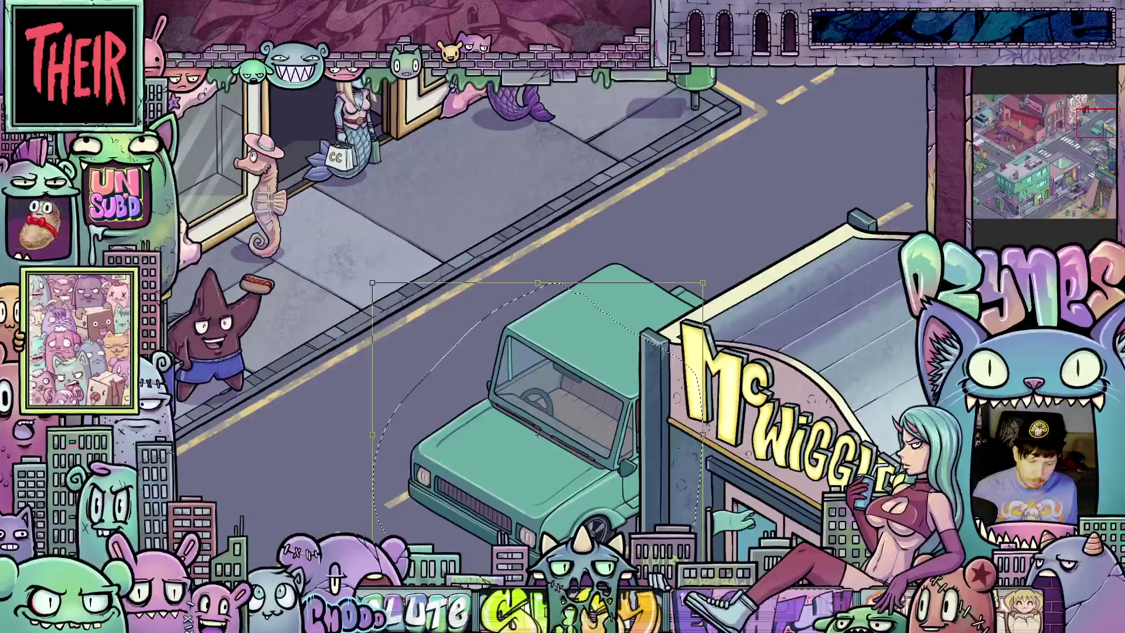
pyautogui.press('Escape')
# - Deselect, tilt the view counter-clockwise, and return to the green car close-up
pyautogui.scroll(1, 600, 287)
pyautogui.hotkey('ctrl', 'd')
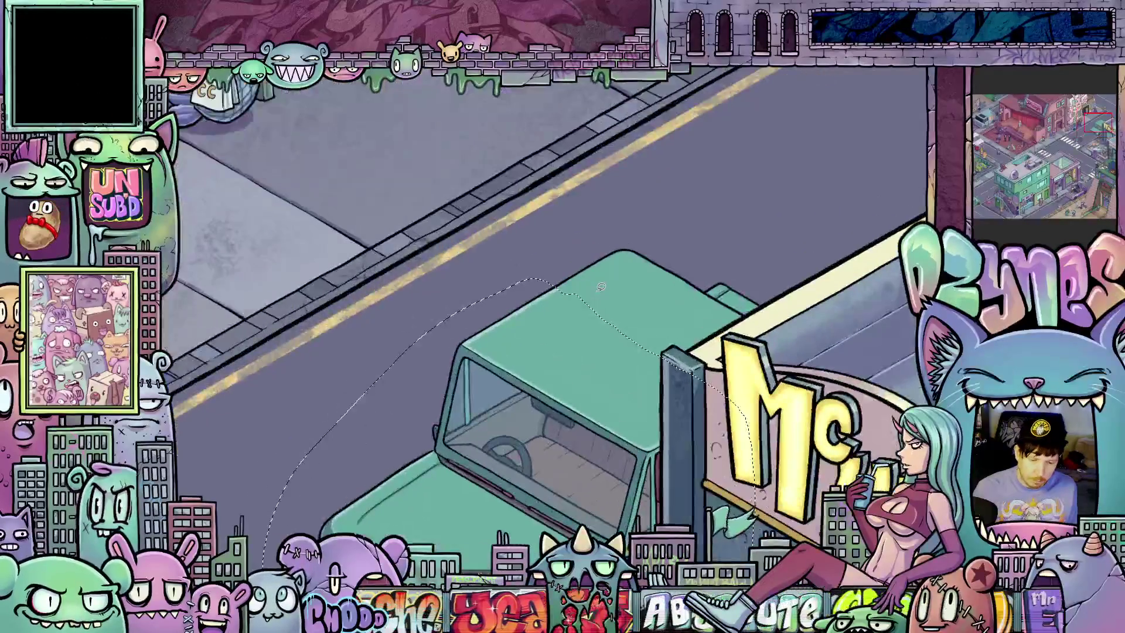
pyautogui.scroll(1, 601, 287)
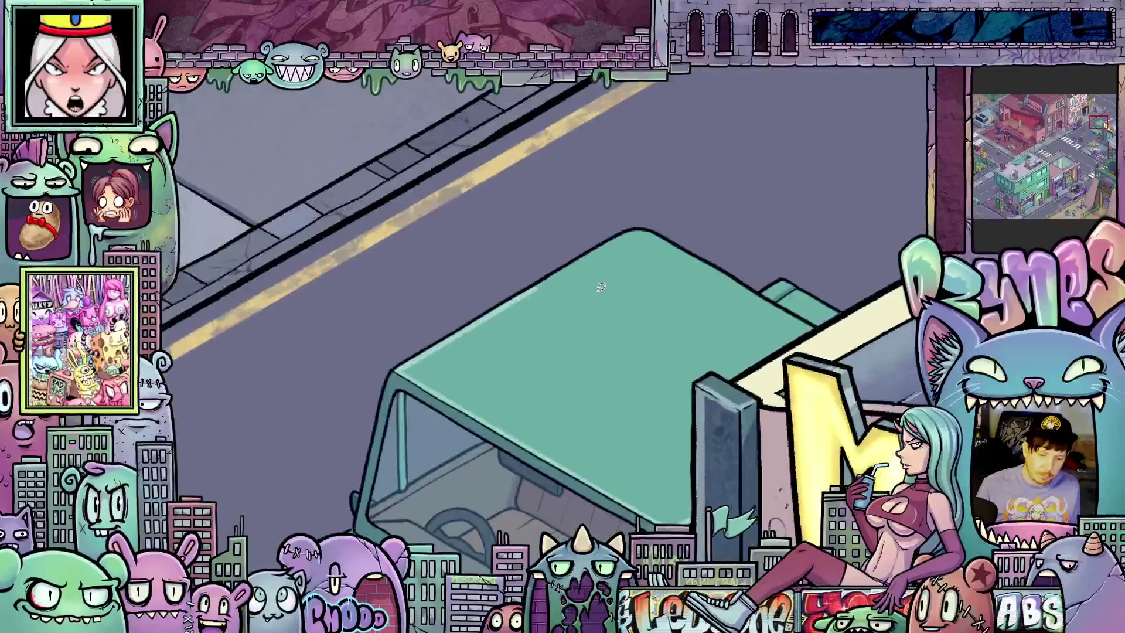
pyautogui.press('-')
pyautogui.press('-')
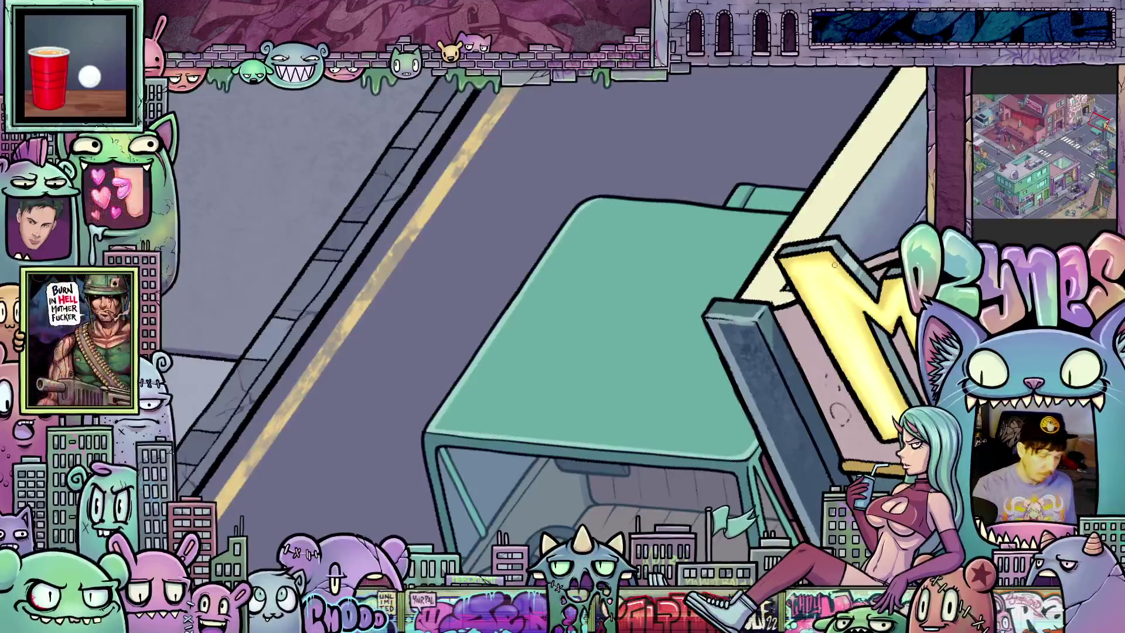
pyautogui.click(678, 339)
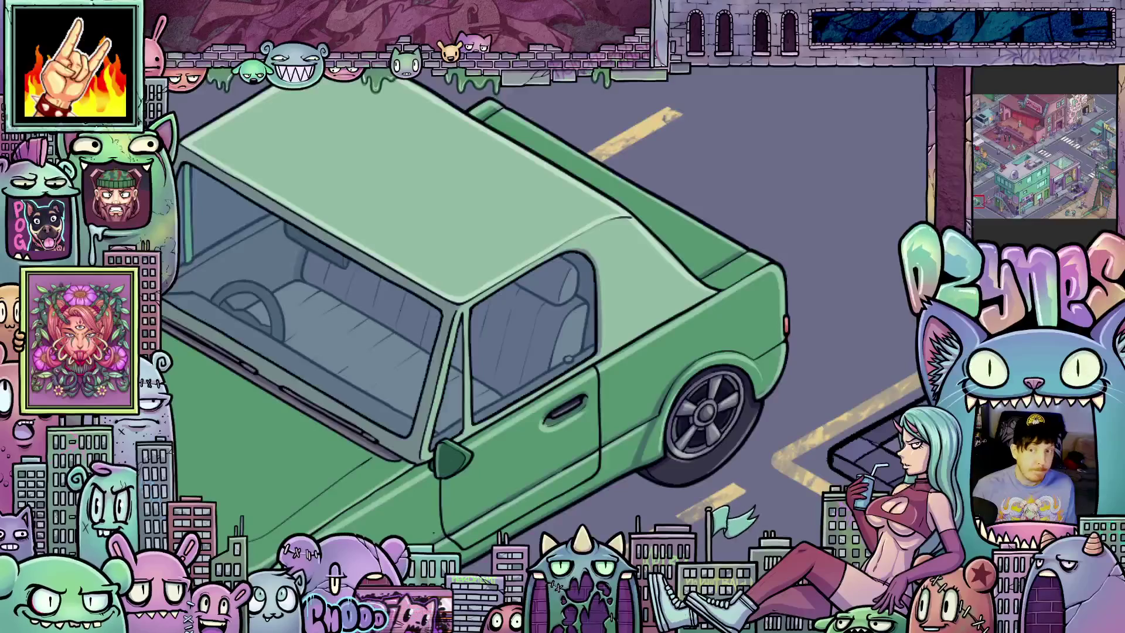
pyautogui.click(530, 328)
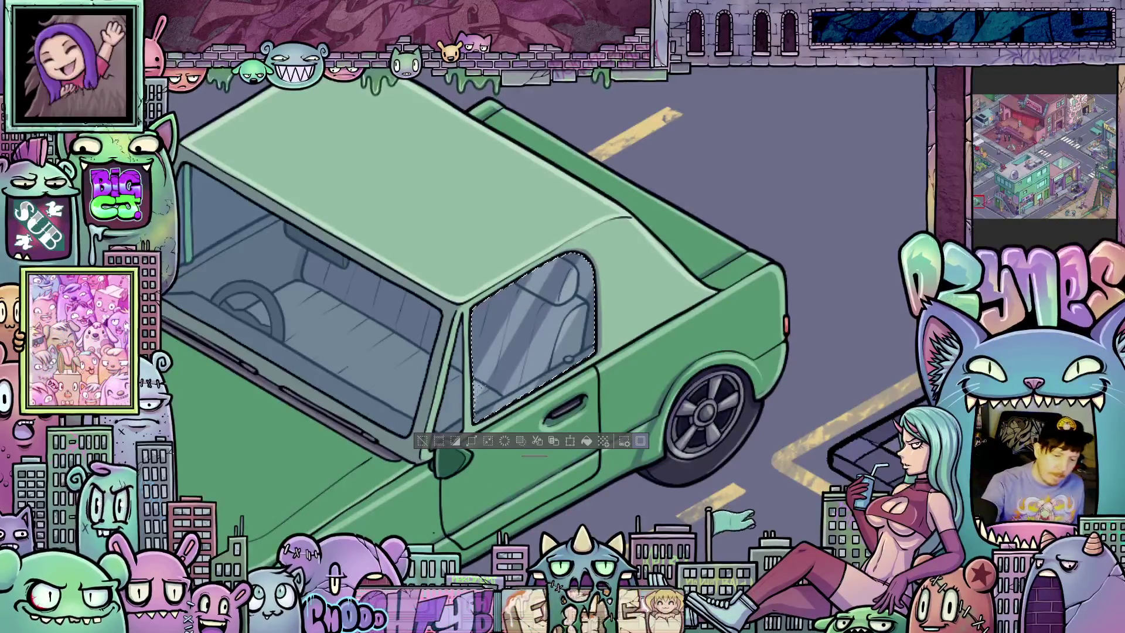
pyautogui.hotkey('ctrl', 'd')
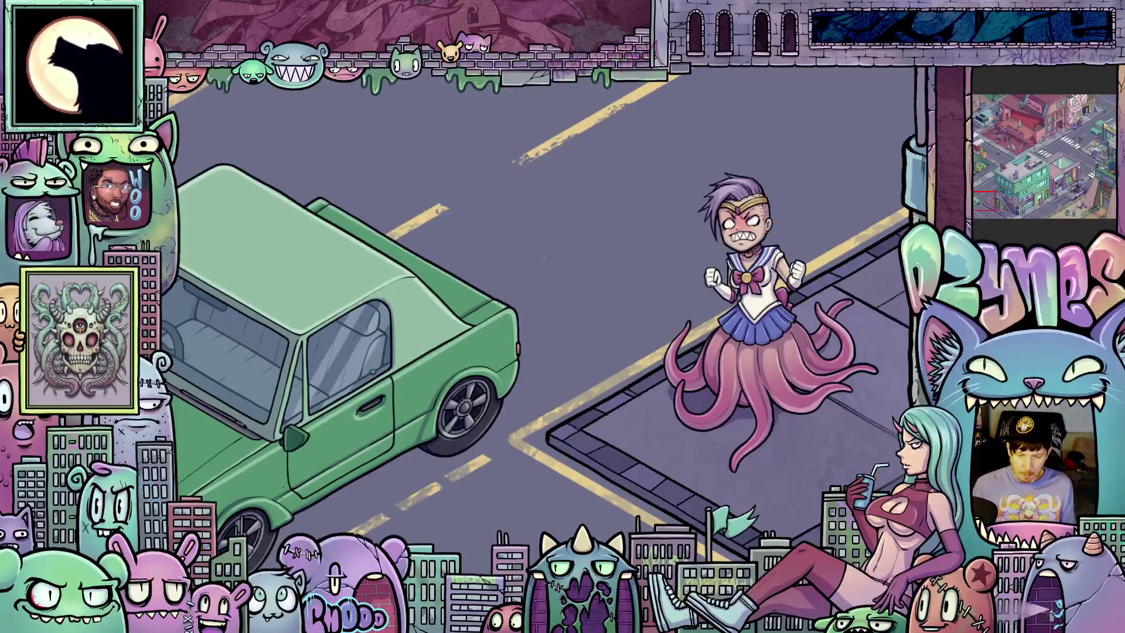
# - Outline the diagonal trail area behind the tentacle sailor, running beside the tentacles
pyautogui.click(215, 303)
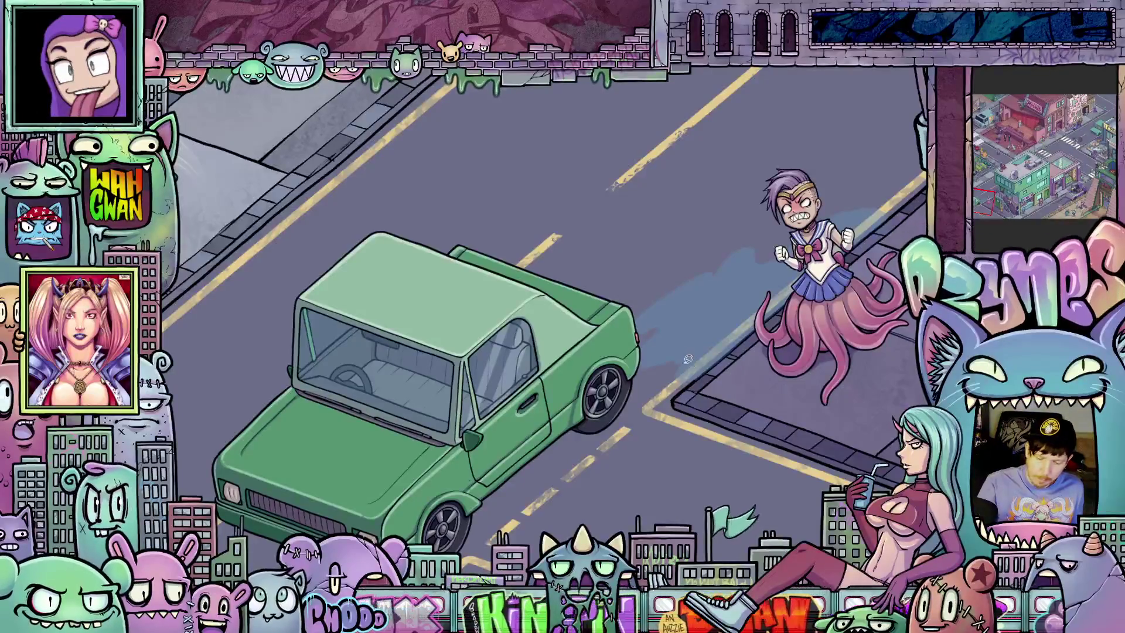
pyautogui.moveTo(674, 369)
pyautogui.mouseDown()
pyautogui.moveTo(846, 196)
pyautogui.moveTo(665, 349)
pyautogui.mouseUp()
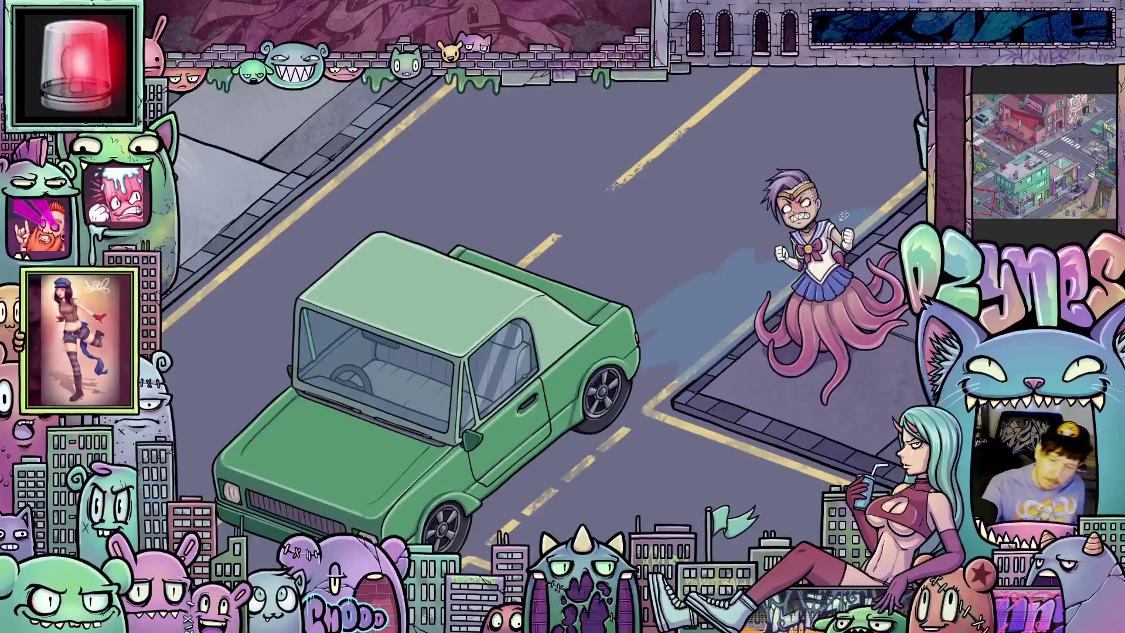
pyautogui.moveTo(861, 204); pyautogui.dragTo(707, 332)
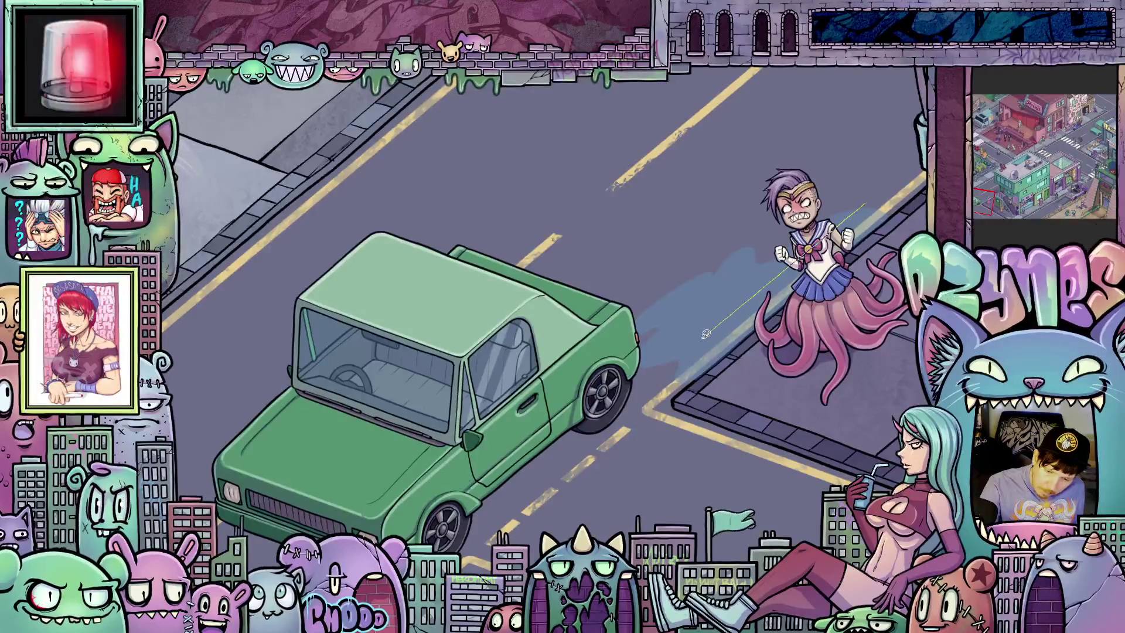
pyautogui.moveTo(642, 364)
pyautogui.mouseDown()
pyautogui.moveTo(830, 207)
pyautogui.moveTo(865, 194)
pyautogui.moveTo(844, 240)
pyautogui.mouseUp()
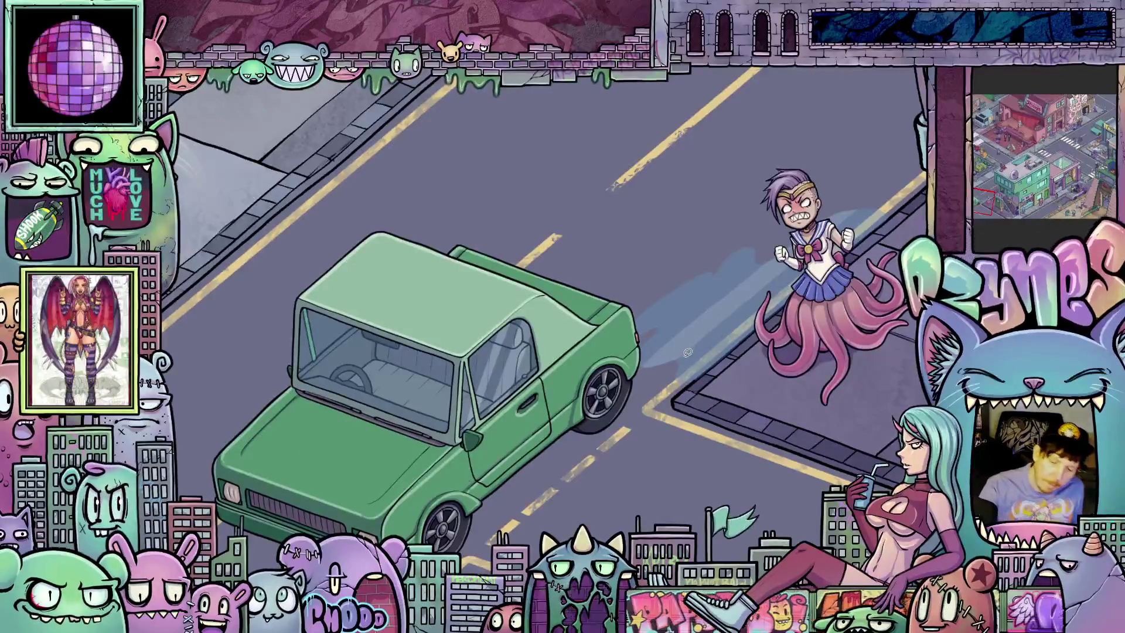
pyautogui.moveTo(703, 331)
pyautogui.mouseDown()
pyautogui.moveTo(770, 278)
pyautogui.moveTo(731, 326)
pyautogui.mouseUp()
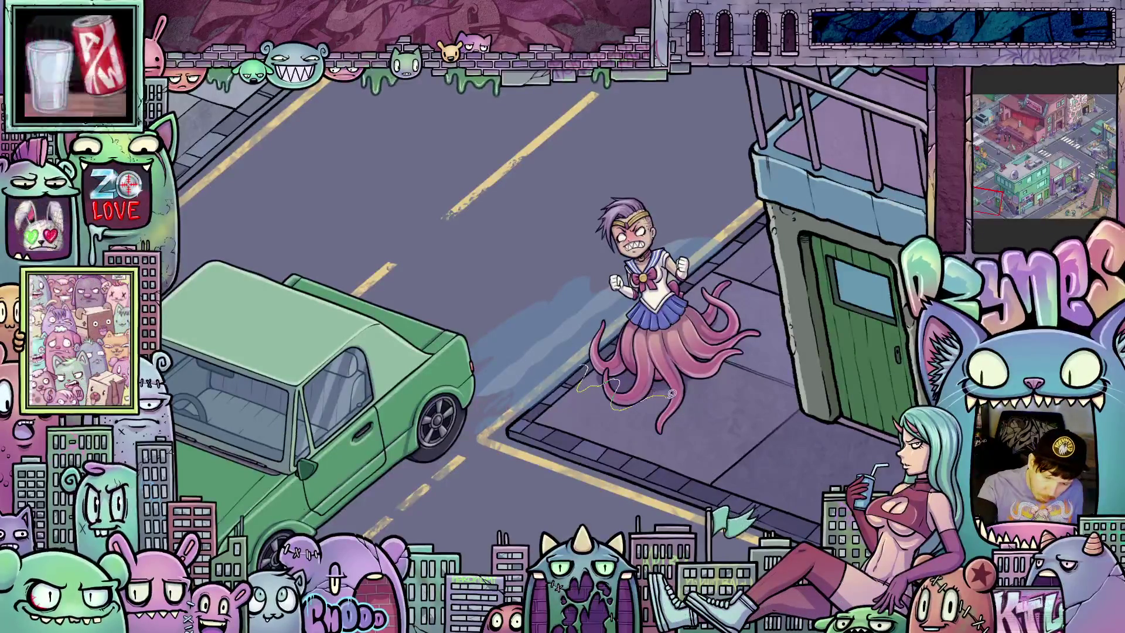
# - Lasso the character's tentacles and skirt, then rotate the view slightly clockwise
pyautogui.moveTo(736, 346)
pyautogui.mouseDown()
pyautogui.moveTo(737, 314)
pyautogui.moveTo(661, 296)
pyautogui.moveTo(588, 354)
pyautogui.moveTo(598, 388)
pyautogui.mouseUp()
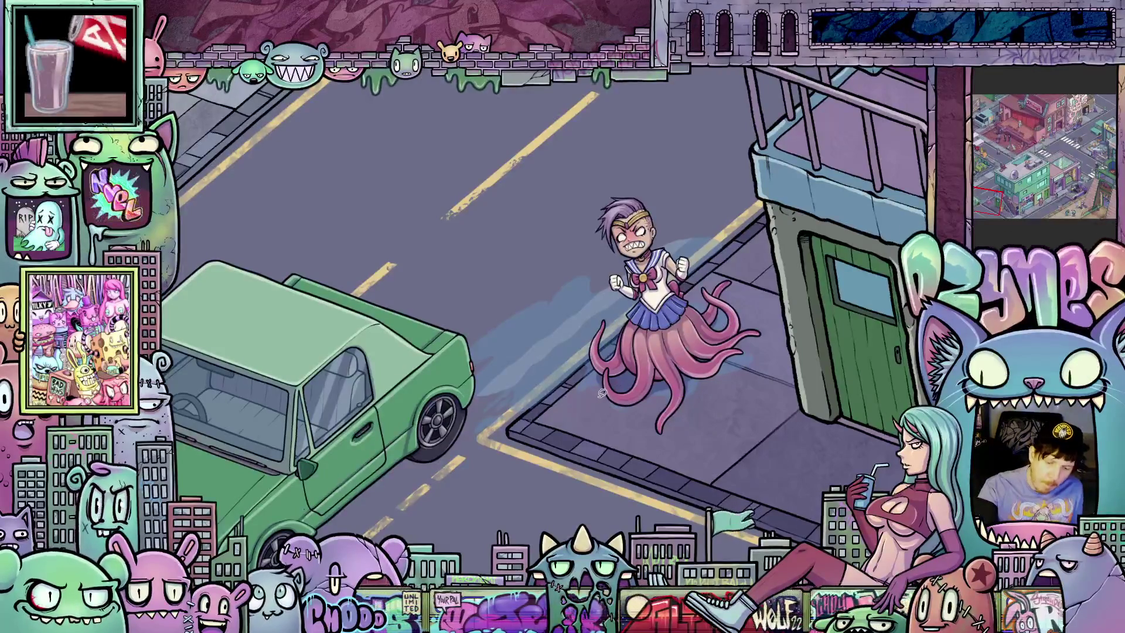
pyautogui.moveTo(823, 417)
pyautogui.mouseDown()
pyautogui.moveTo(813, 440)
pyautogui.moveTo(835, 413)
pyautogui.moveTo(829, 436)
pyautogui.mouseUp()
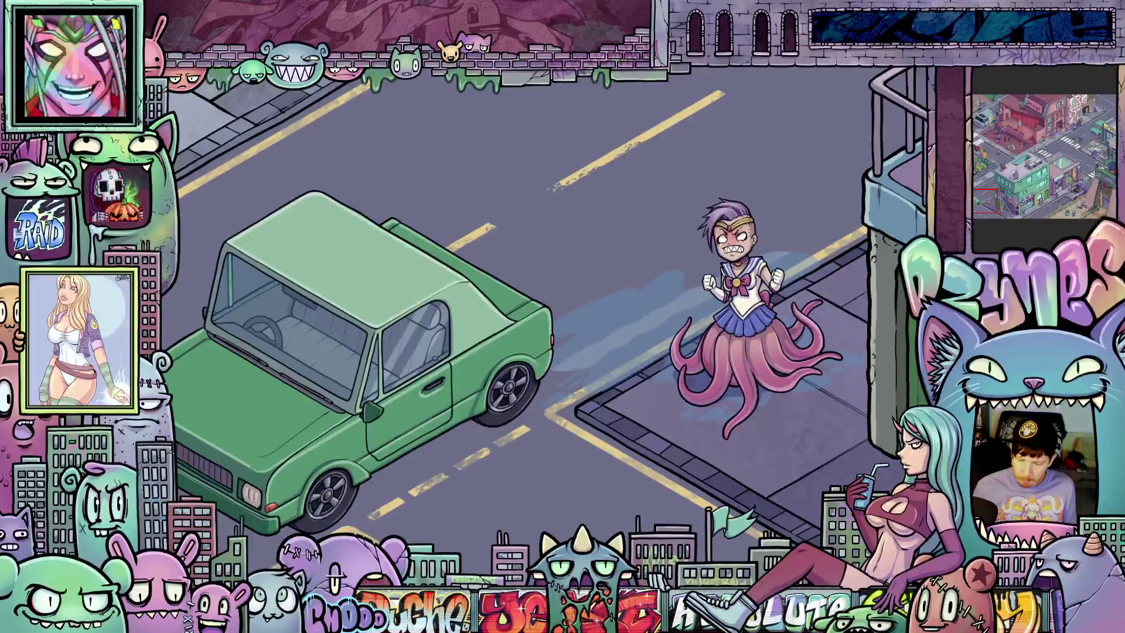
pyautogui.scroll(5, 593, 370)
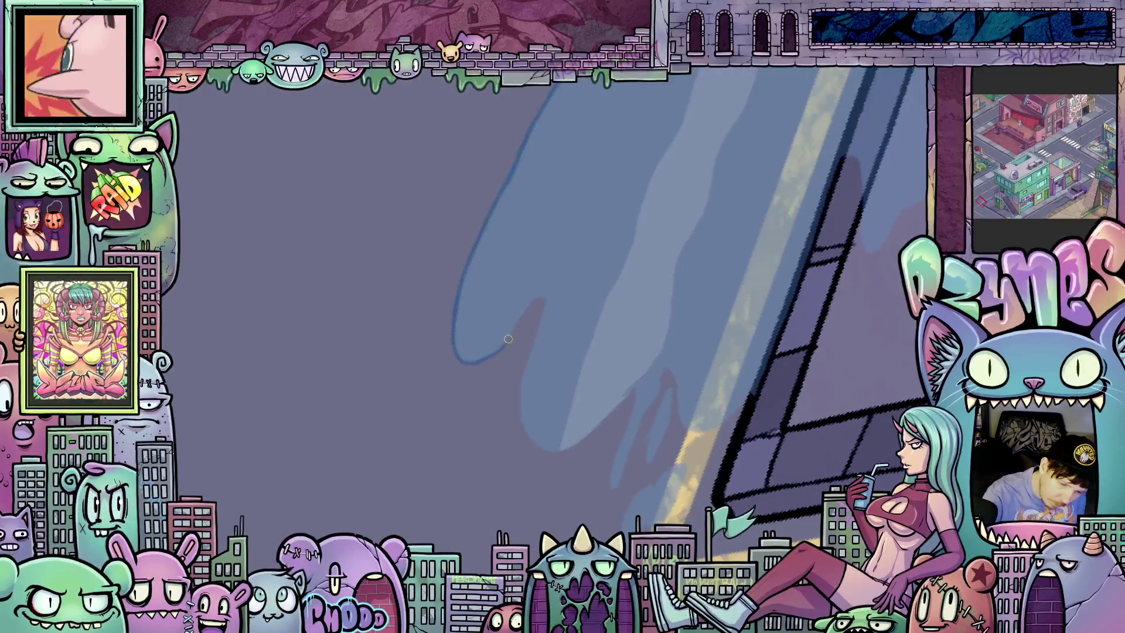
# - Draw more of the blue shadow's outline downward toward the curb corner
pyautogui.moveTo(539, 295)
pyautogui.mouseDown()
pyautogui.moveTo(543, 321)
pyautogui.moveTo(520, 389)
pyautogui.moveTo(525, 430)
pyautogui.moveTo(547, 450)
pyautogui.moveTo(562, 449)
pyautogui.moveTo(568, 425)
pyautogui.moveTo(610, 445)
pyautogui.mouseUp()
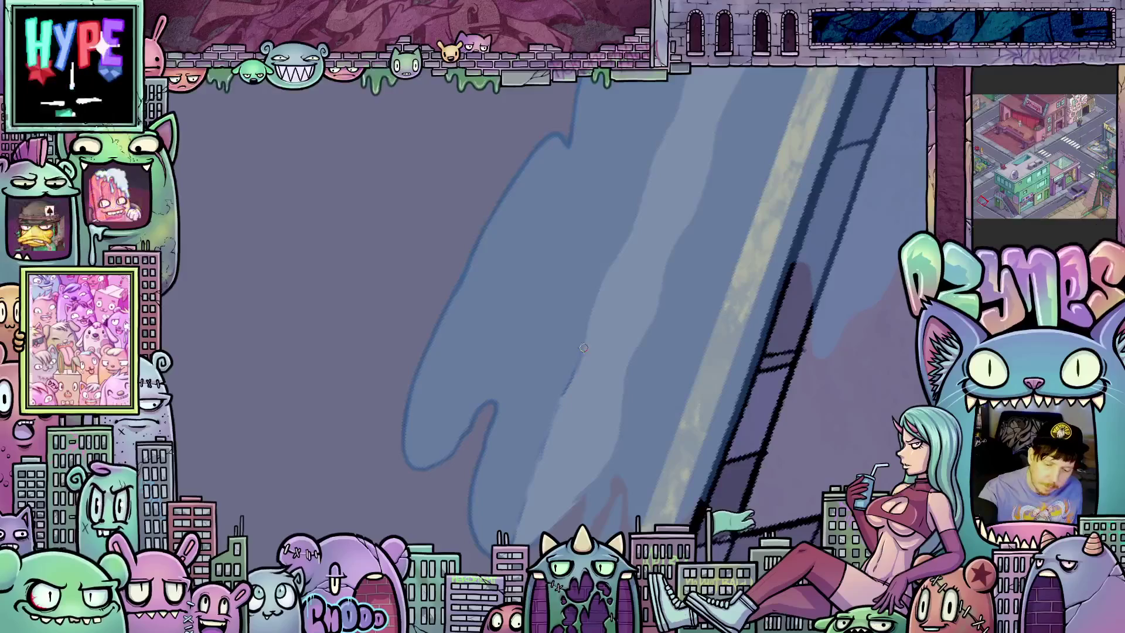
pyautogui.moveTo(621, 247)
pyautogui.mouseDown()
pyautogui.moveTo(665, 283)
pyautogui.moveTo(582, 378)
pyautogui.mouseUp()
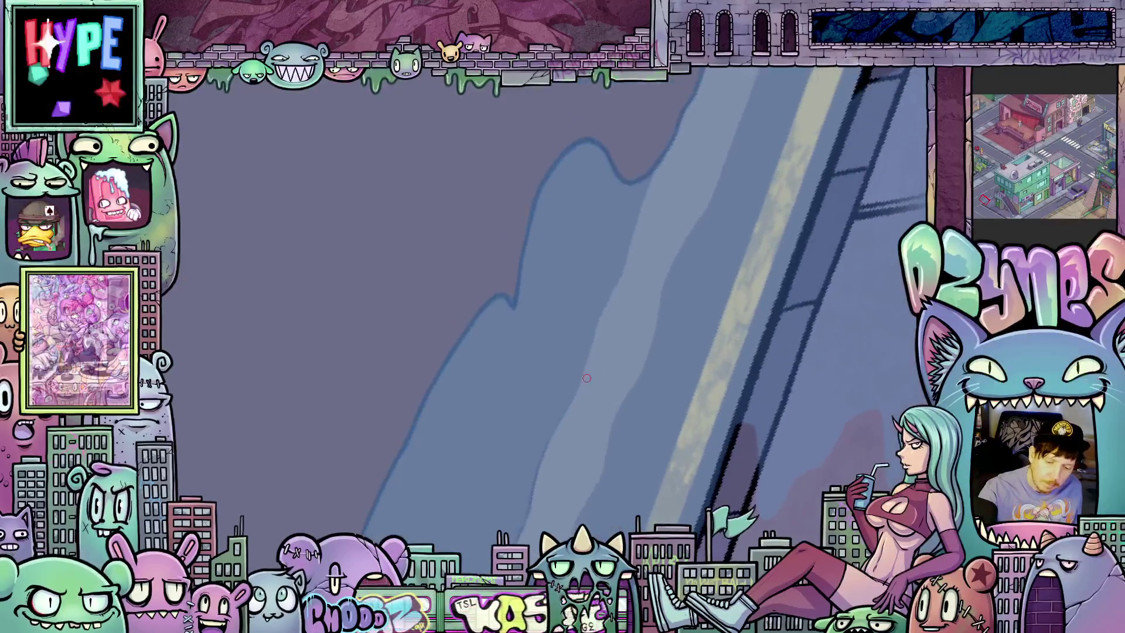
pyautogui.moveTo(632, 347)
pyautogui.mouseDown()
pyautogui.moveTo(648, 297)
pyautogui.moveTo(546, 412)
pyautogui.mouseUp()
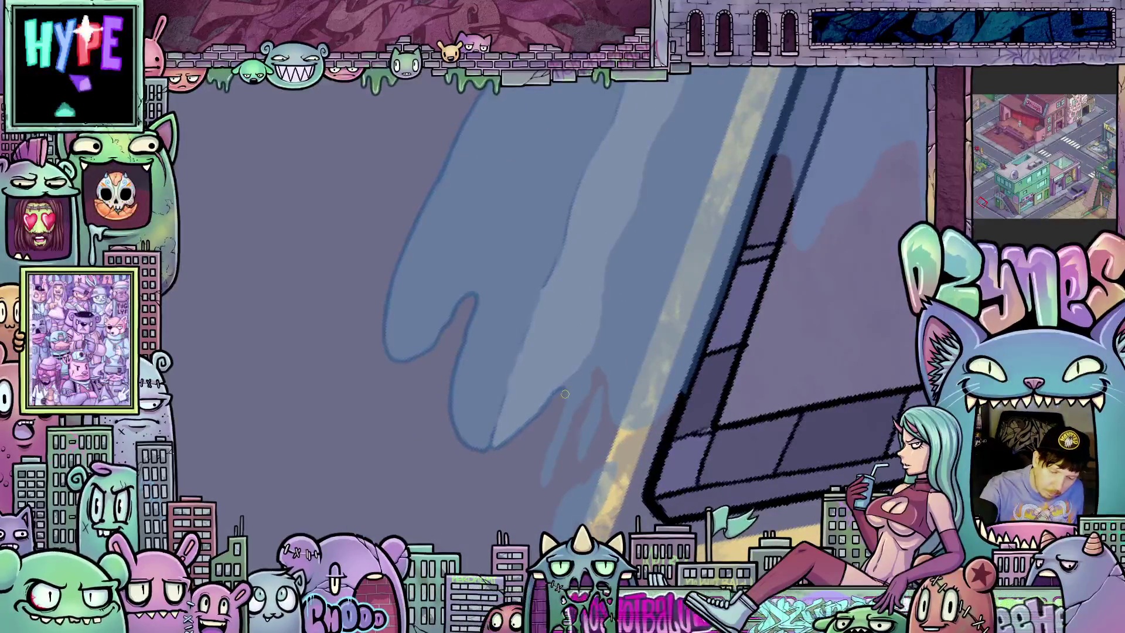
pyautogui.moveTo(580, 448); pyautogui.dragTo(594, 261)
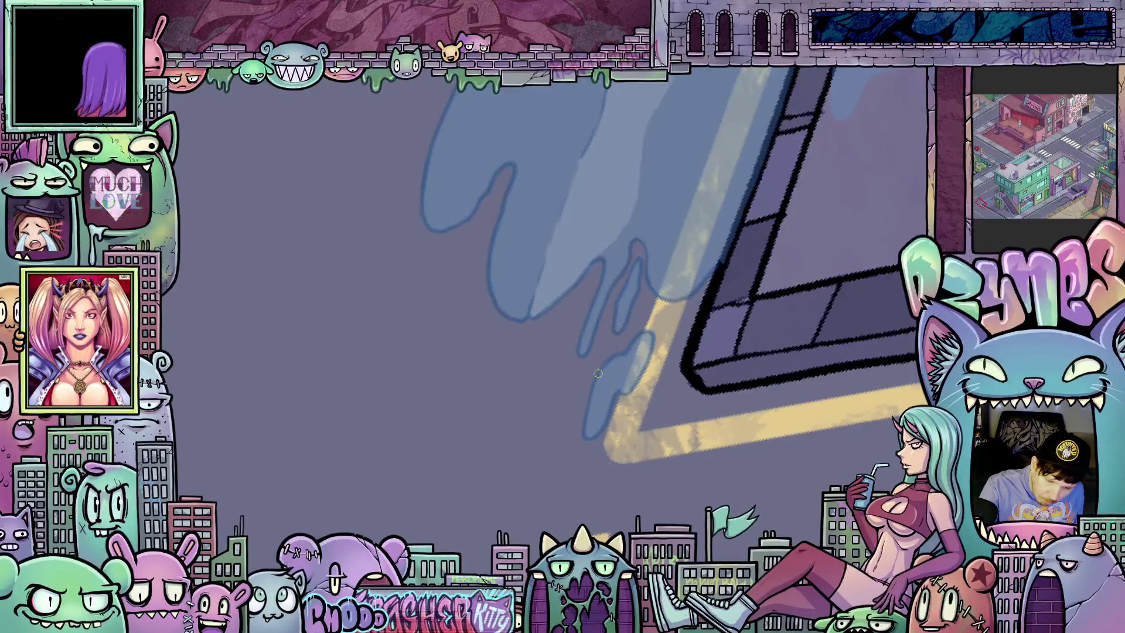
pyautogui.moveTo(666, 344); pyautogui.dragTo(734, 417)
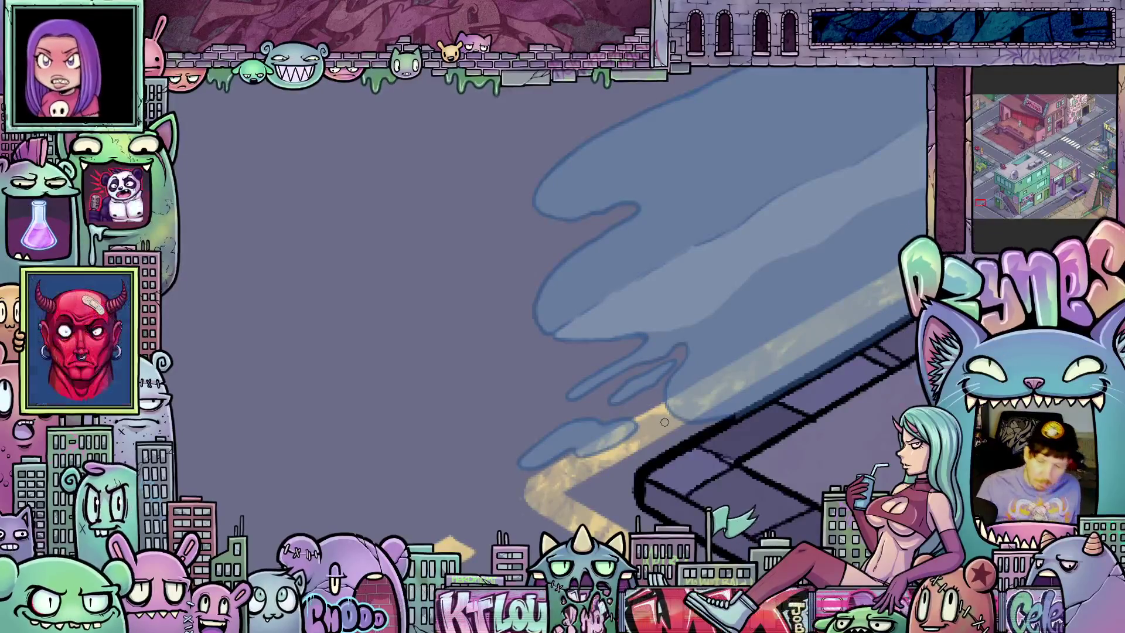
pyautogui.scroll(-5, 715, 400)
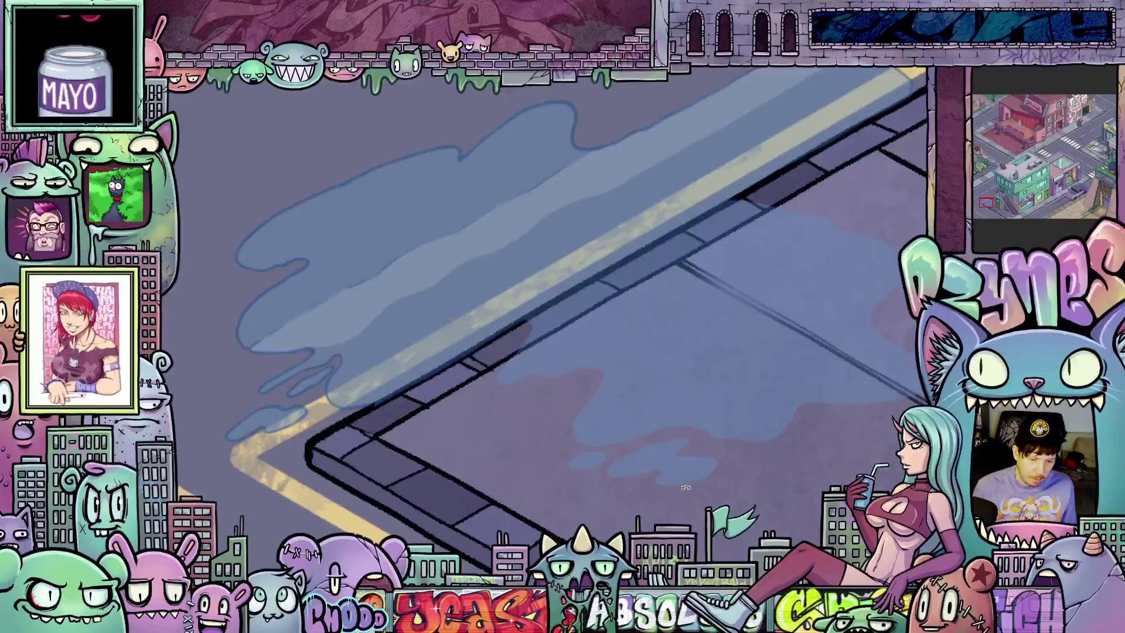
pyautogui.moveTo(737, 470); pyautogui.dragTo(729, 497)
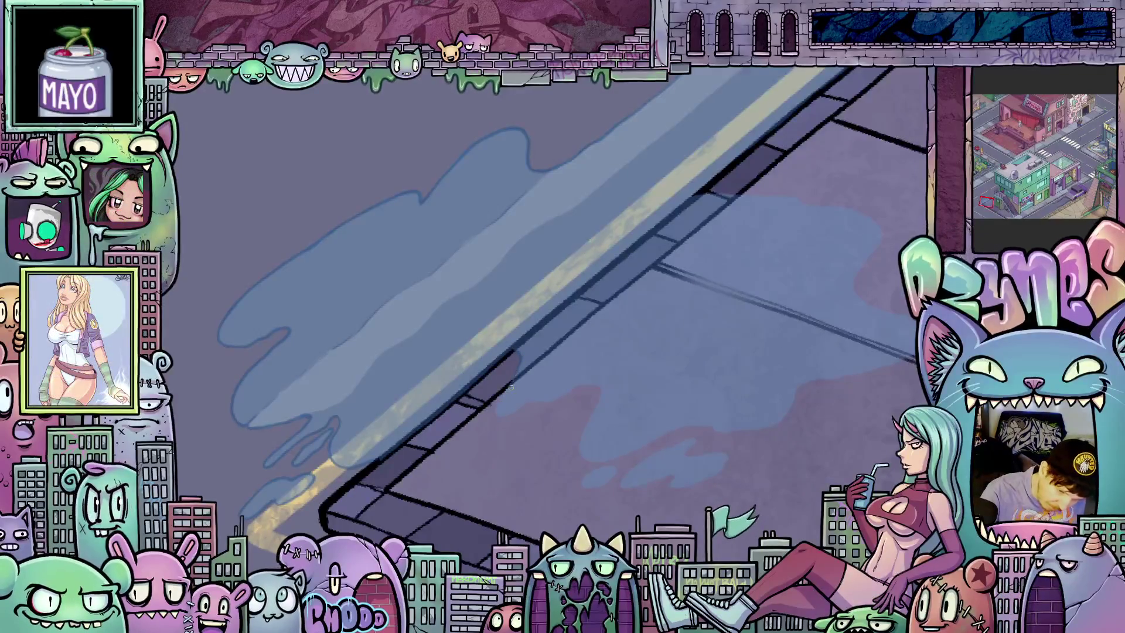
pyautogui.moveTo(757, 439); pyautogui.dragTo(790, 284)
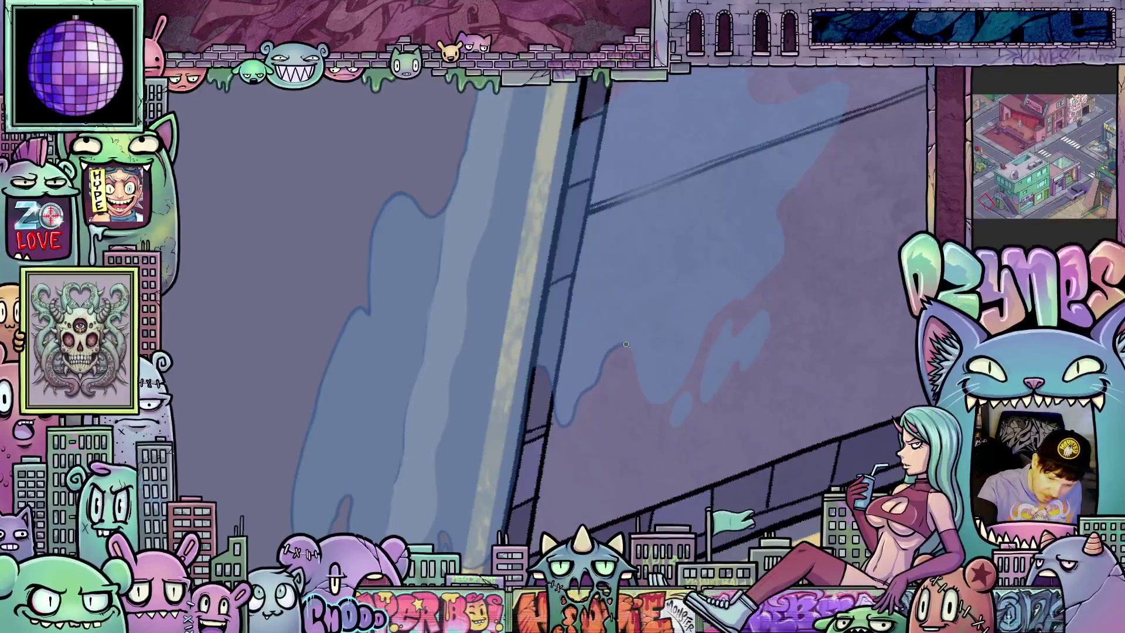
pyautogui.moveTo(774, 387); pyautogui.dragTo(605, 393)
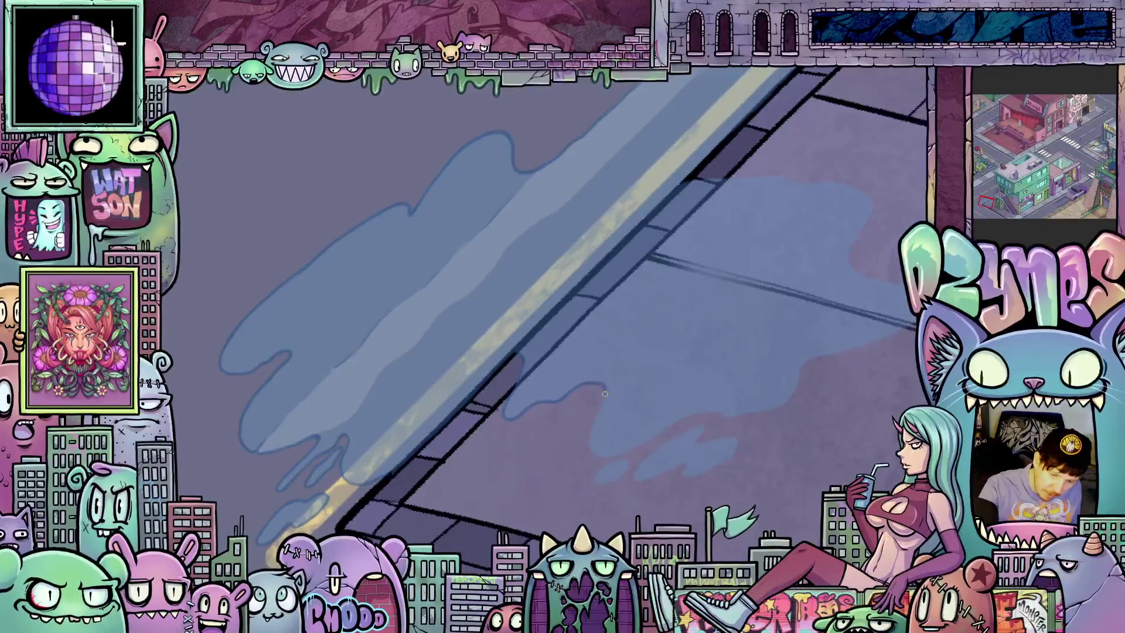
pyautogui.moveTo(787, 473); pyautogui.dragTo(680, 381)
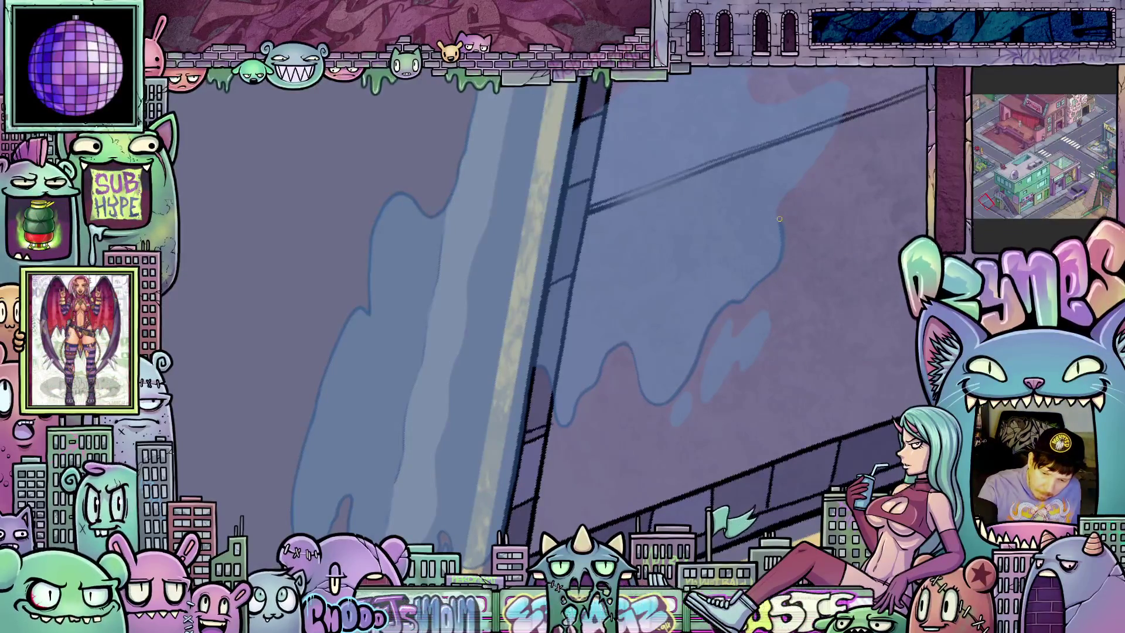
pyautogui.moveTo(783, 197)
pyautogui.mouseDown()
pyautogui.moveTo(753, 381)
pyautogui.moveTo(707, 379)
pyautogui.mouseUp()
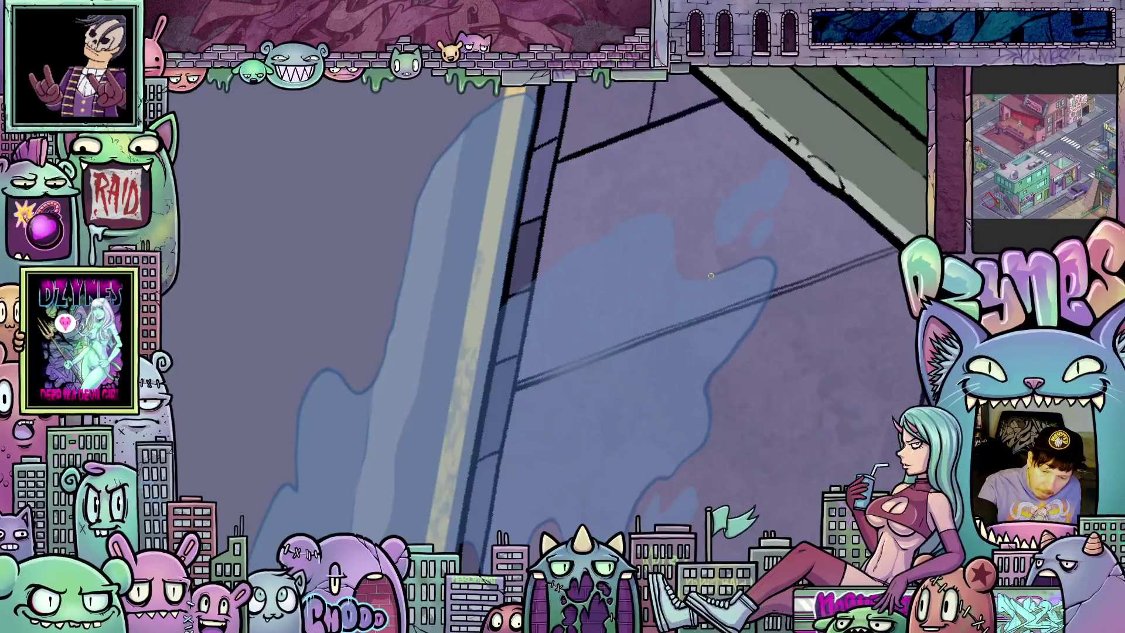
# - Rotate and pan the view so the road and curb run diagonally around the blue trail
pyautogui.moveTo(784, 294); pyautogui.dragTo(718, 438)
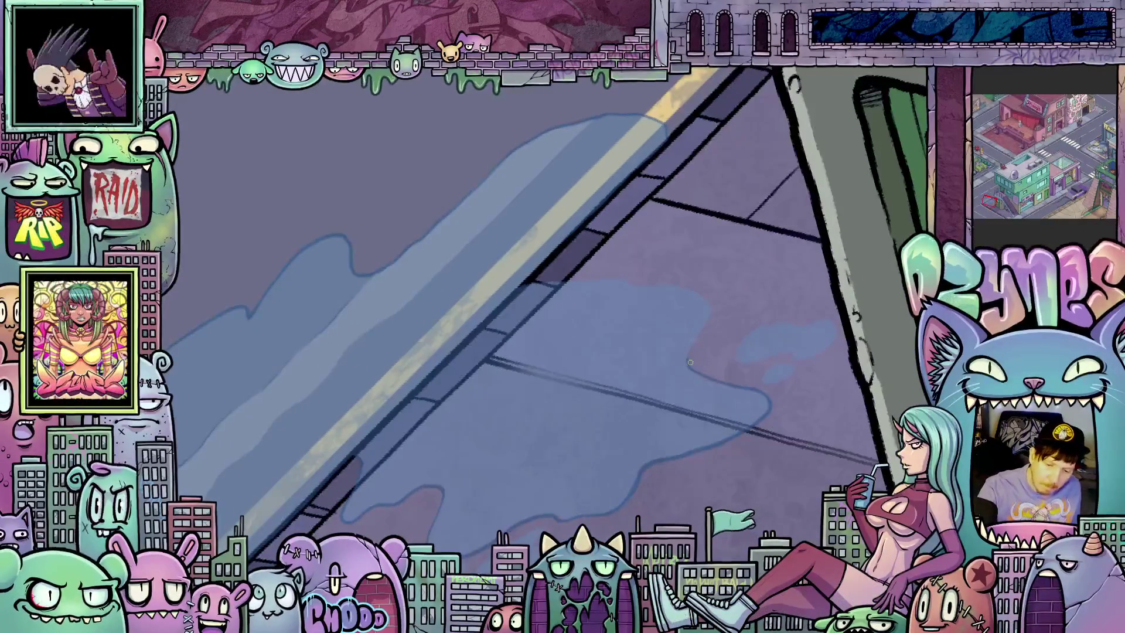
pyautogui.moveTo(742, 297); pyautogui.dragTo(655, 443)
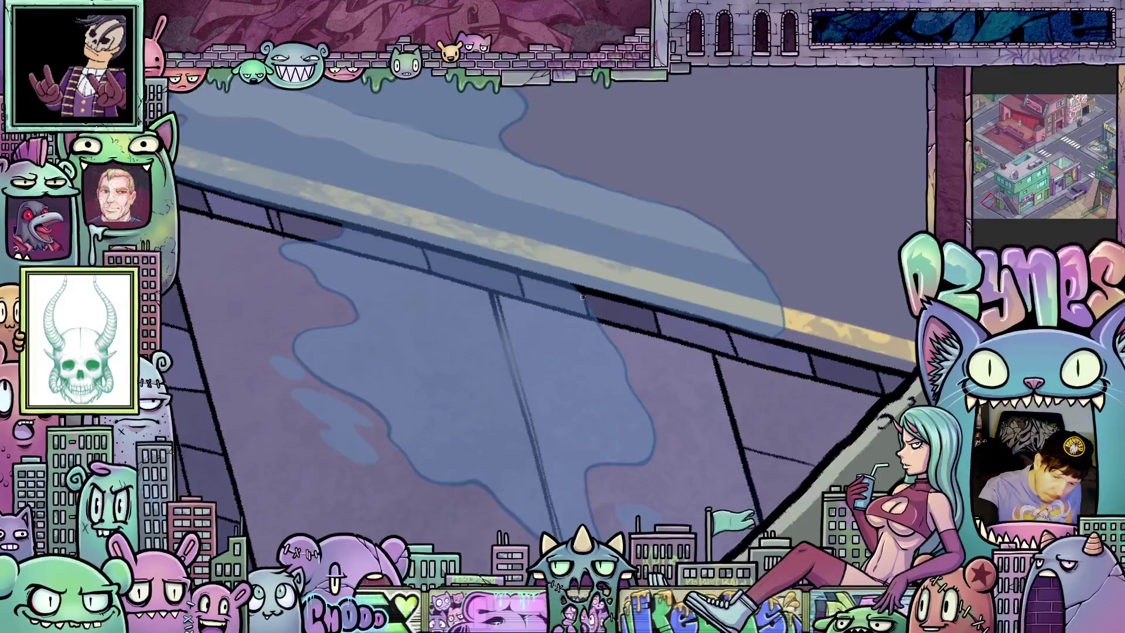
pyautogui.moveTo(795, 466)
pyautogui.mouseDown()
pyautogui.moveTo(799, 329)
pyautogui.moveTo(685, 360)
pyautogui.mouseUp()
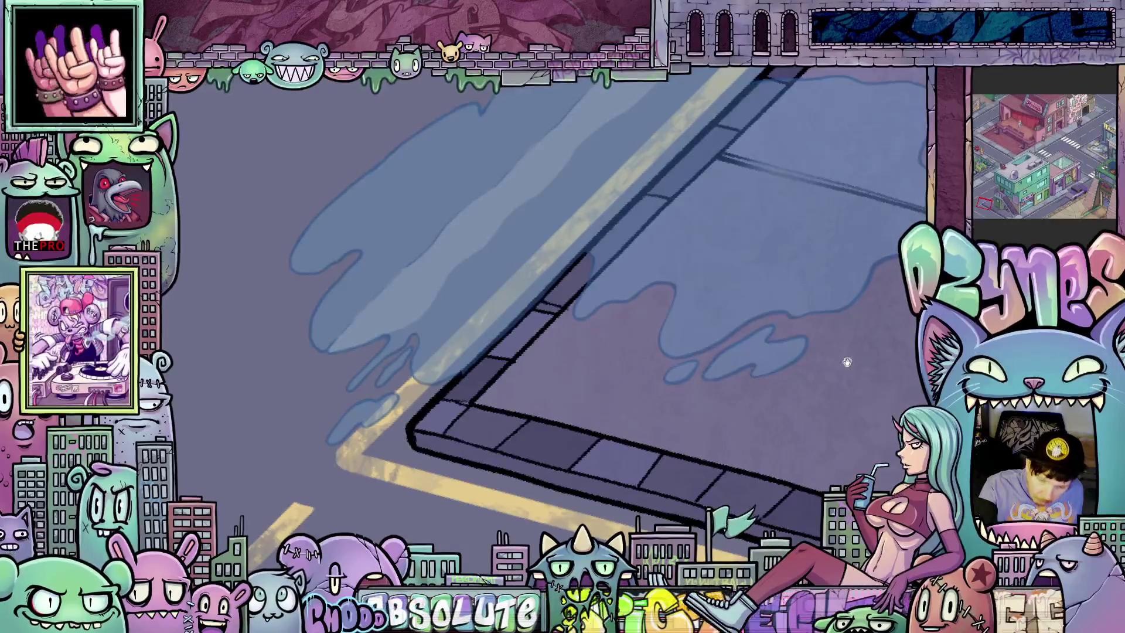
pyautogui.scroll(3, 683, 447)
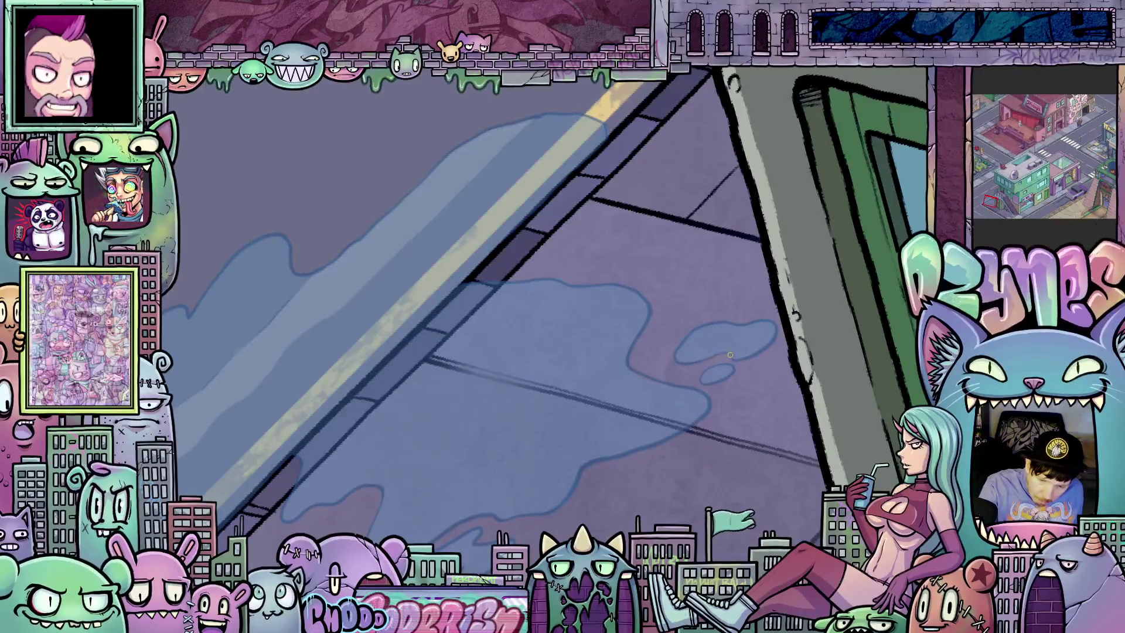
pyautogui.scroll(-5, 768, 449)
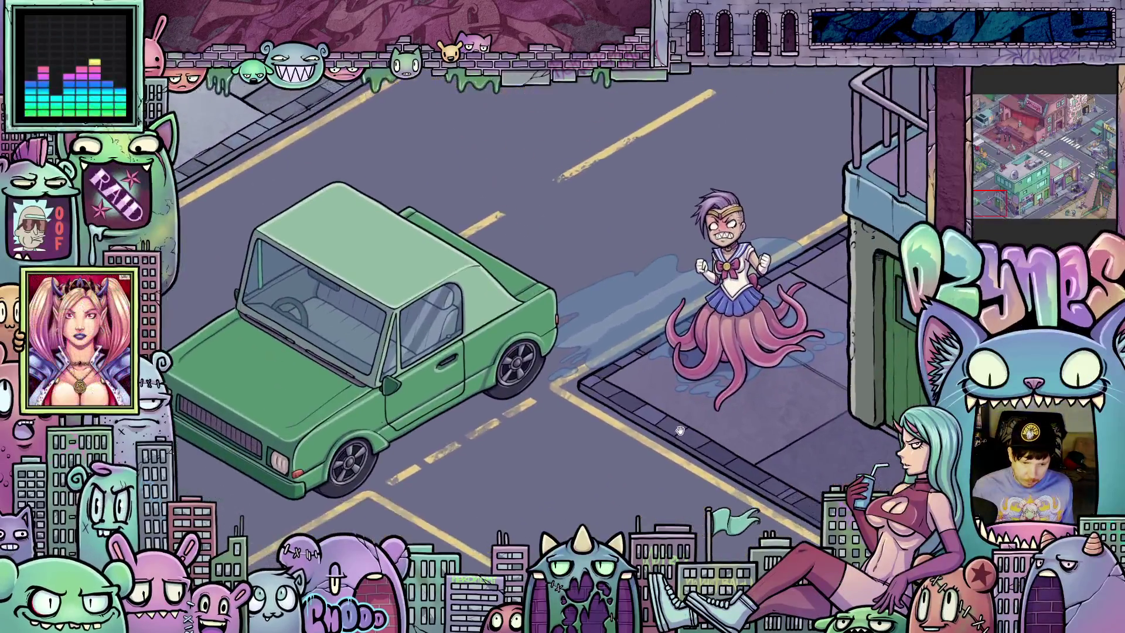
pyautogui.moveTo(679, 430); pyautogui.dragTo(641, 460)
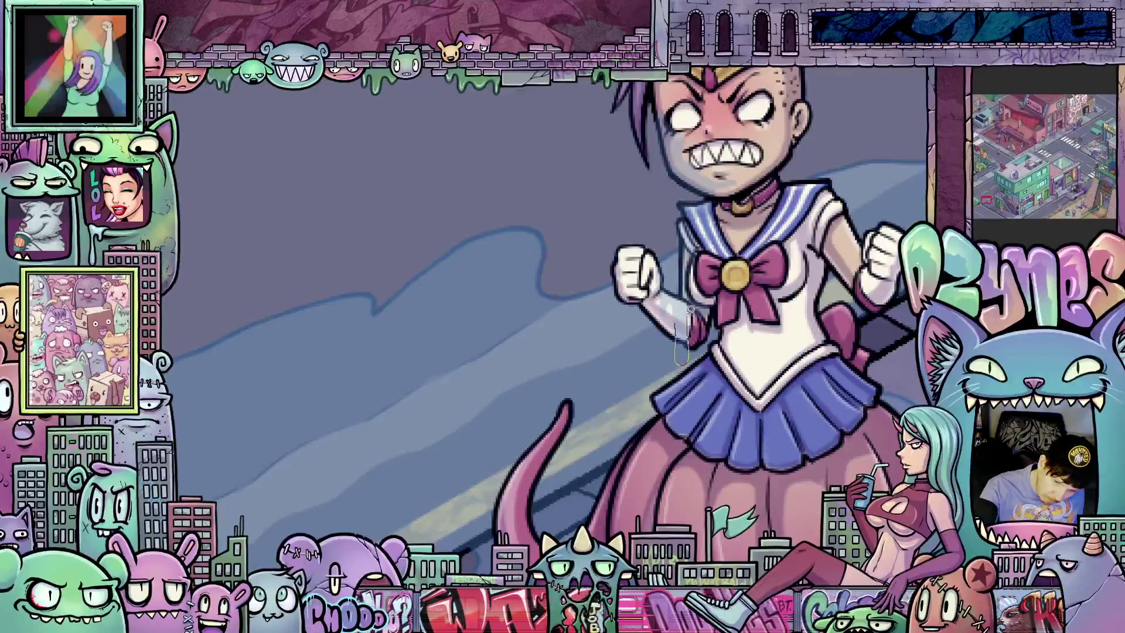
# - Sketch a thin line up from the bow, then undo a stray skirt stroke
pyautogui.moveTo(734, 449); pyautogui.dragTo(711, 496)
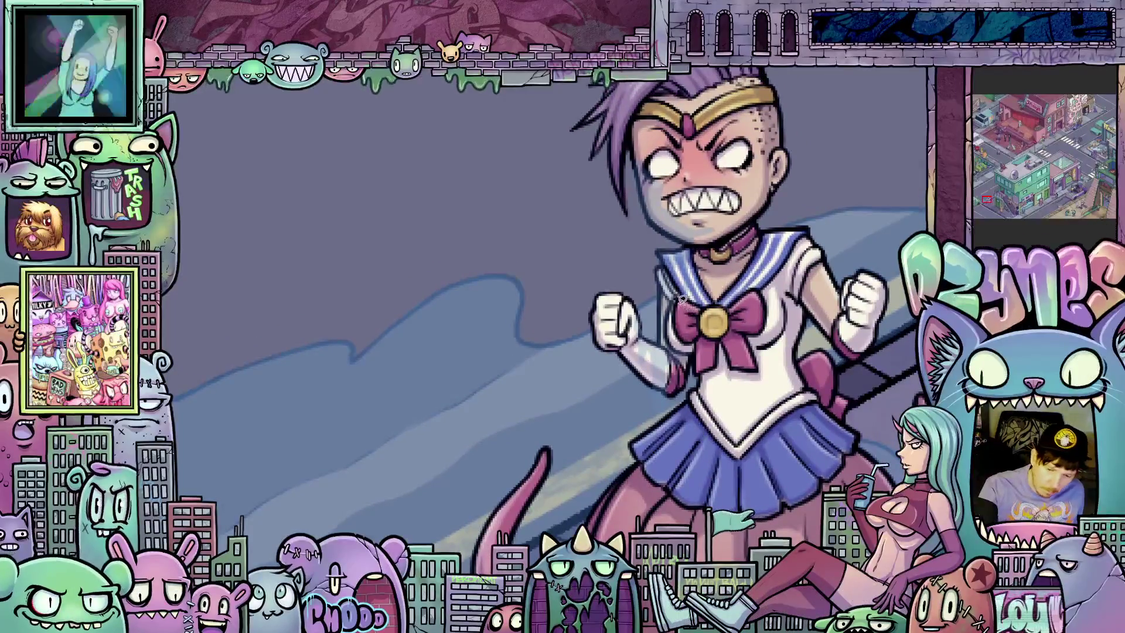
pyautogui.moveTo(702, 326)
pyautogui.mouseDown()
pyautogui.moveTo(723, 298)
pyautogui.moveTo(679, 296)
pyautogui.moveTo(686, 317)
pyautogui.mouseUp()
pyautogui.moveTo(702, 440); pyautogui.dragTo(725, 299)
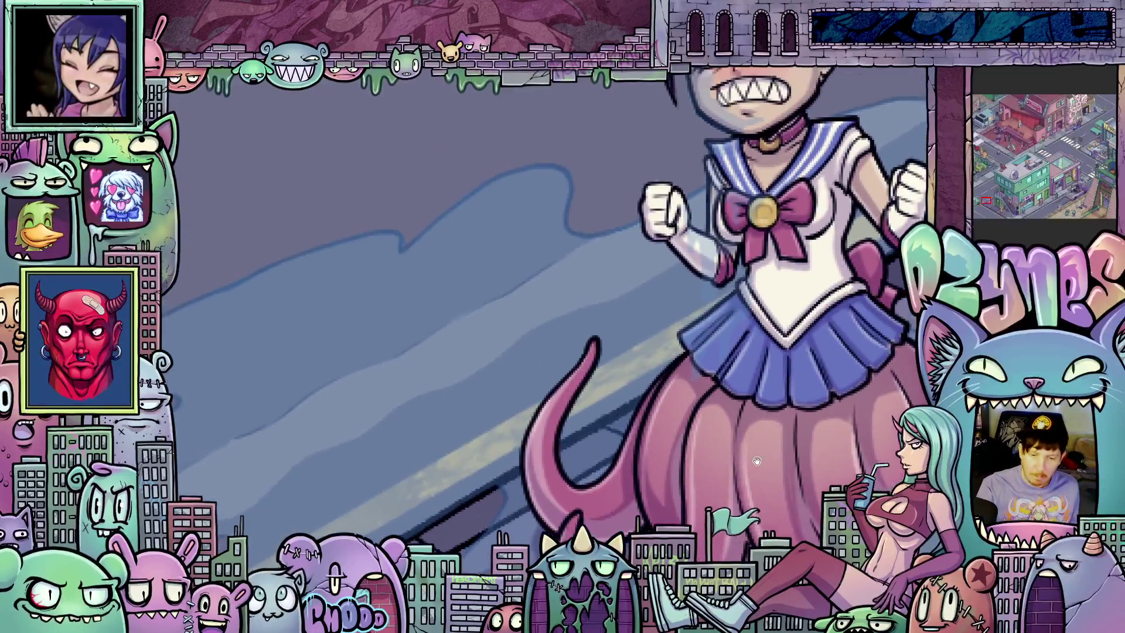
pyautogui.moveTo(765, 462)
pyautogui.mouseDown()
pyautogui.moveTo(744, 400)
pyautogui.moveTo(704, 445)
pyautogui.mouseUp()
pyautogui.moveTo(570, 293)
pyautogui.mouseDown()
pyautogui.moveTo(591, 324)
pyautogui.moveTo(666, 341)
pyautogui.moveTo(678, 355)
pyautogui.mouseUp()
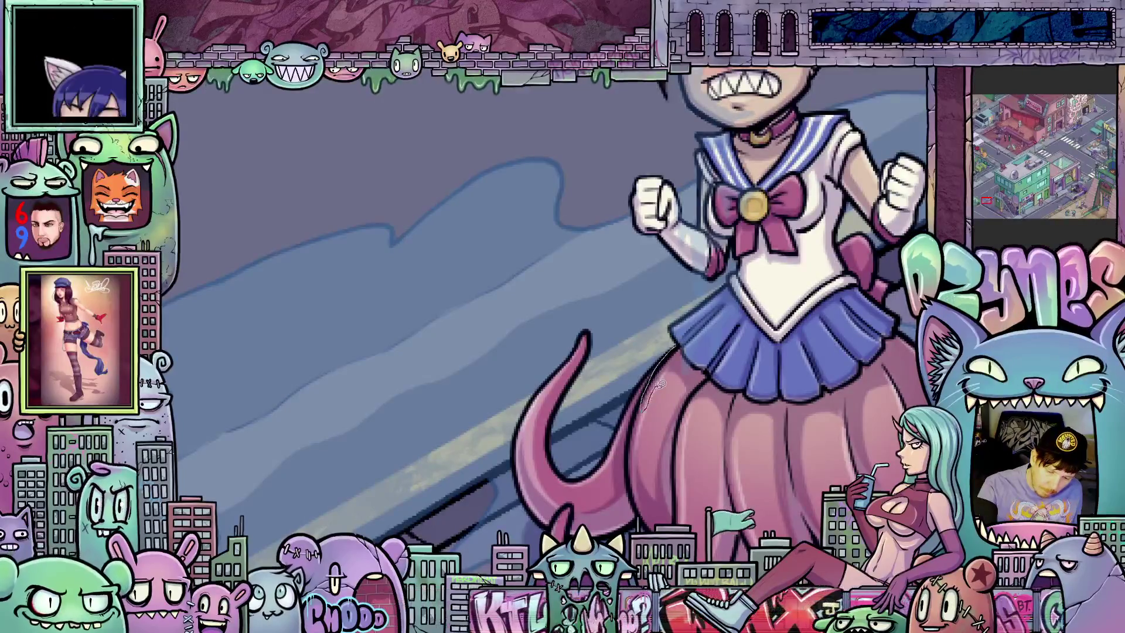
pyautogui.moveTo(650, 429)
pyautogui.mouseDown()
pyautogui.moveTo(649, 463)
pyautogui.moveTo(679, 387)
pyautogui.moveTo(685, 398)
pyautogui.mouseUp()
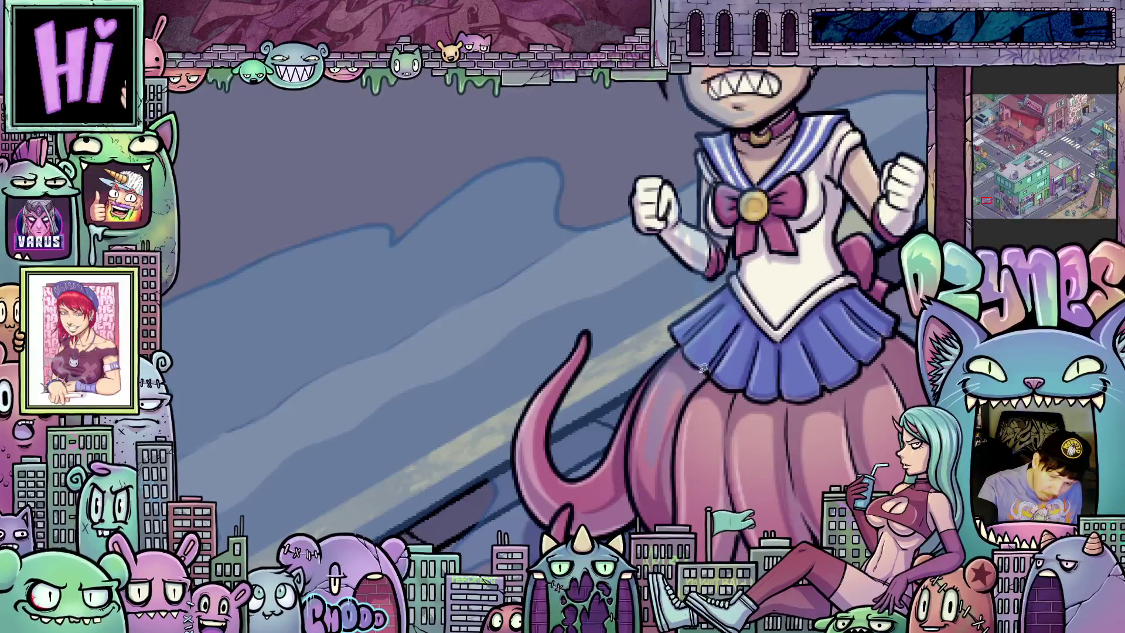
pyautogui.hotkey('ctrl', 'z')
pyautogui.scroll(-2, 685, 345)
pyautogui.scroll(2, 792, 417)
# - Sketch light-green guide lines up the pink tail and along a lower tentacle
pyautogui.moveTo(792, 417); pyautogui.dragTo(821, 407)
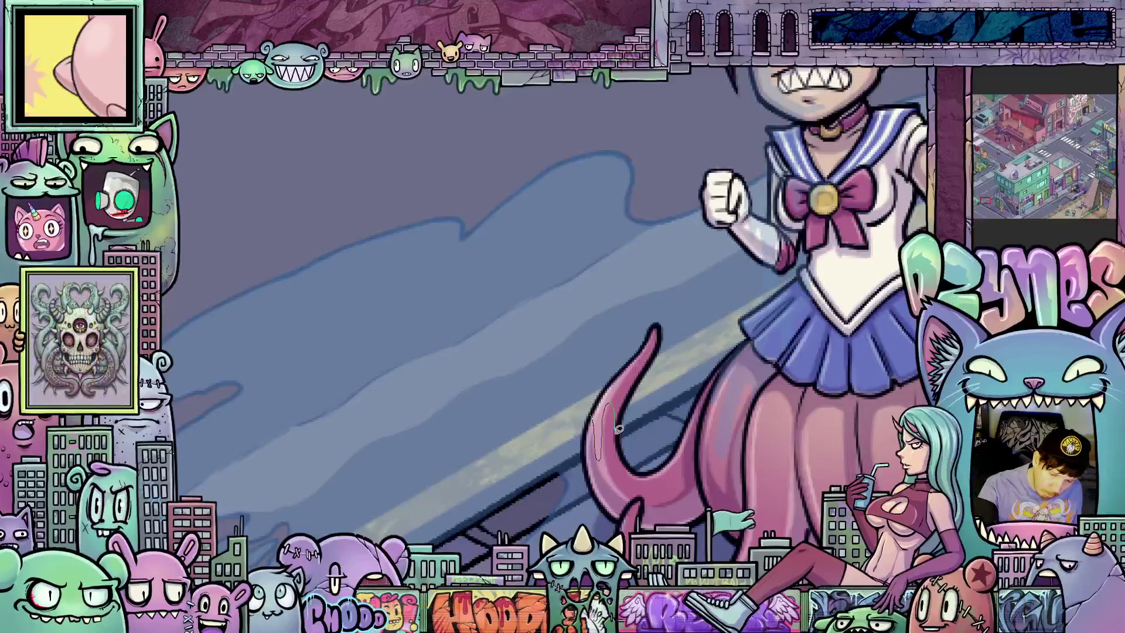
pyautogui.moveTo(616, 435)
pyautogui.mouseDown()
pyautogui.moveTo(644, 349)
pyautogui.moveTo(615, 373)
pyautogui.mouseUp()
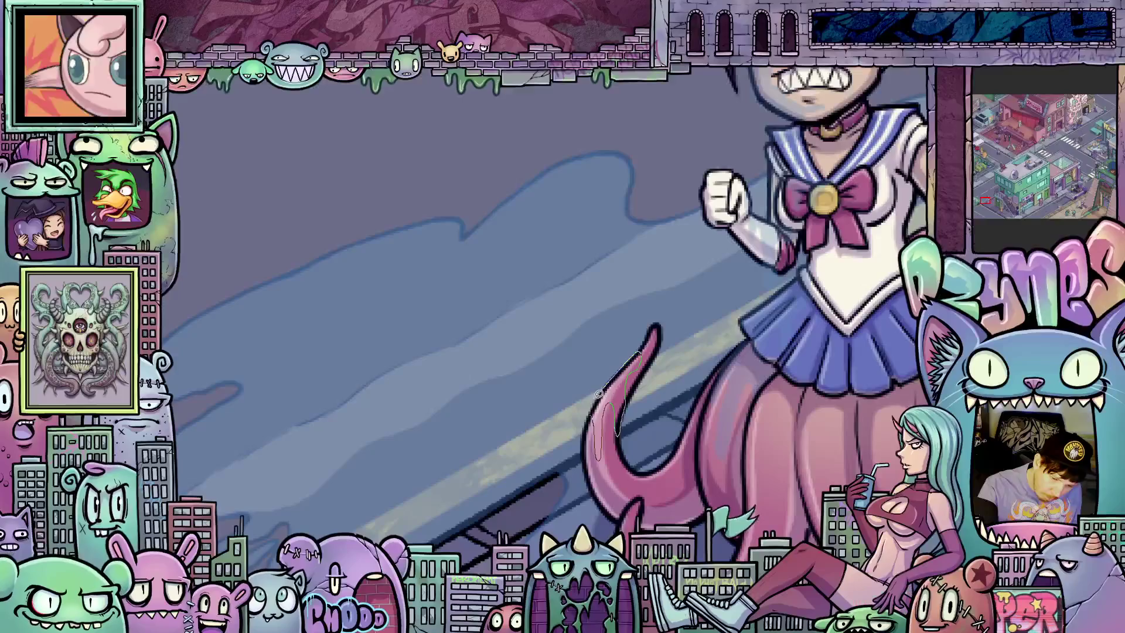
pyautogui.moveTo(830, 477)
pyautogui.mouseDown()
pyautogui.moveTo(719, 471)
pyautogui.moveTo(697, 630)
pyautogui.mouseUp()
pyautogui.moveTo(564, 382); pyautogui.dragTo(605, 414)
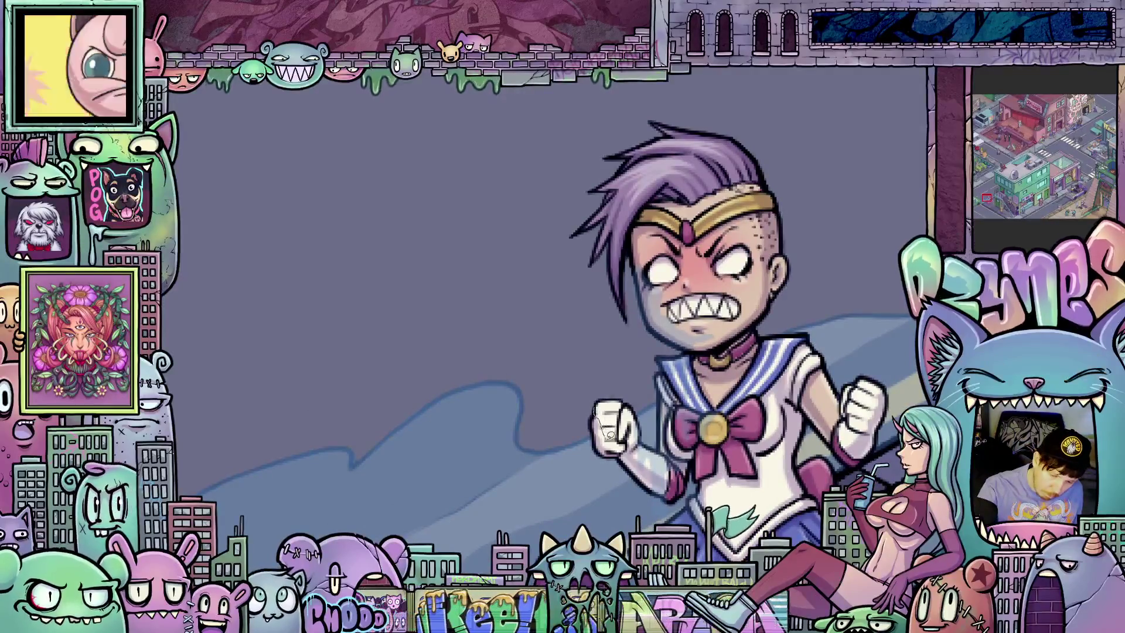
pyautogui.moveTo(827, 574)
pyautogui.mouseDown()
pyautogui.moveTo(768, 434)
pyautogui.moveTo(923, 334)
pyautogui.moveTo(843, 380)
pyautogui.moveTo(908, 360)
pyautogui.moveTo(743, 427)
pyautogui.moveTo(748, 469)
pyautogui.moveTo(751, 349)
pyautogui.moveTo(686, 405)
pyautogui.mouseUp()
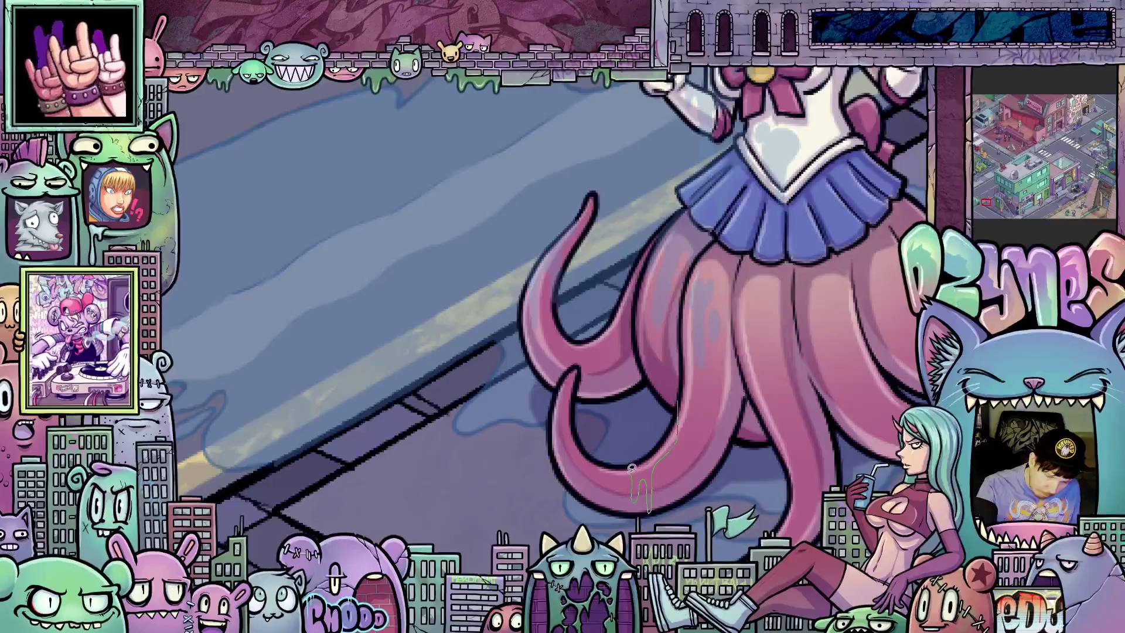
pyautogui.moveTo(628, 461); pyautogui.dragTo(676, 405)
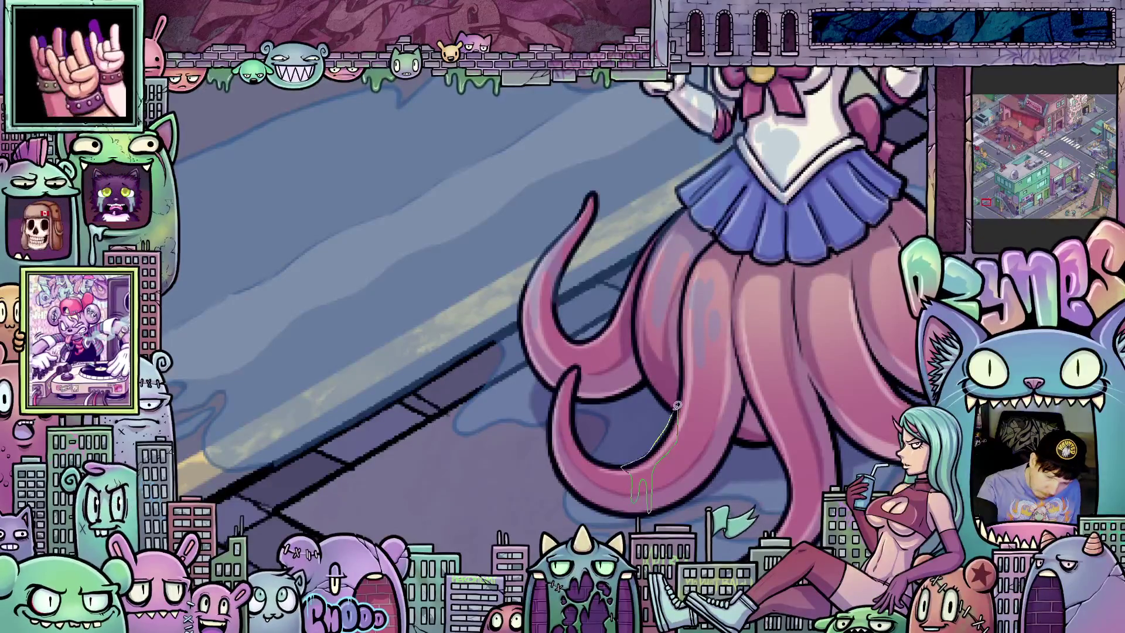
pyautogui.scroll(-5, 726, 504)
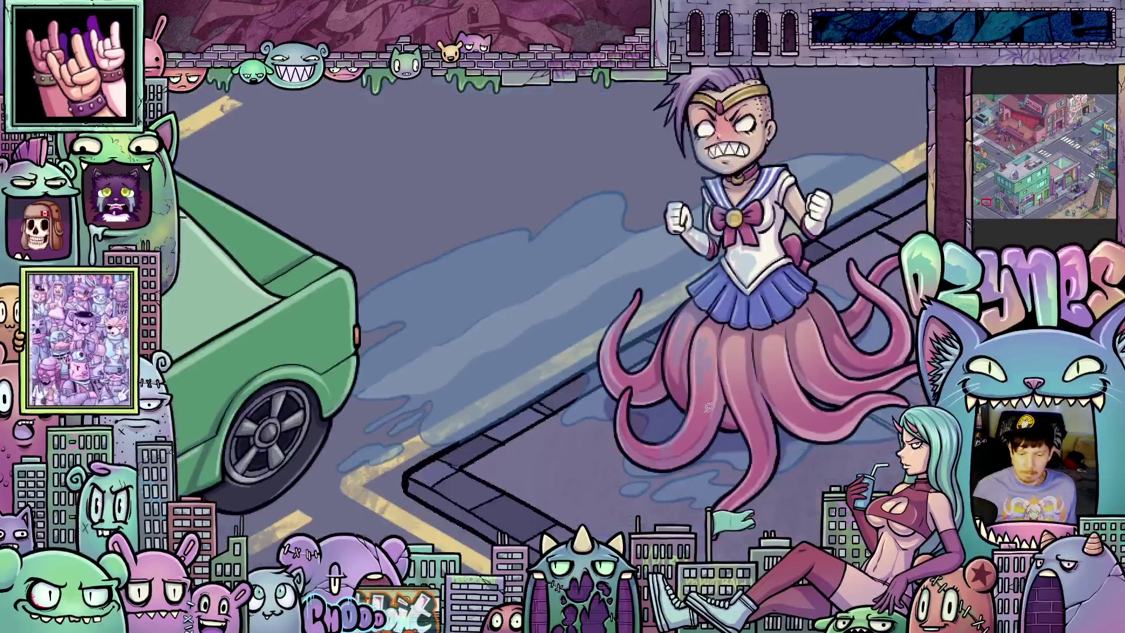
# - Zoom in on the sailor's face and sketch small lines on the nose
pyautogui.scroll(3, 643, 480)
pyautogui.moveTo(643, 479)
pyautogui.mouseDown()
pyautogui.moveTo(633, 463)
pyautogui.moveTo(677, 516)
pyautogui.mouseUp()
pyautogui.moveTo(657, 384); pyautogui.dragTo(668, 416)
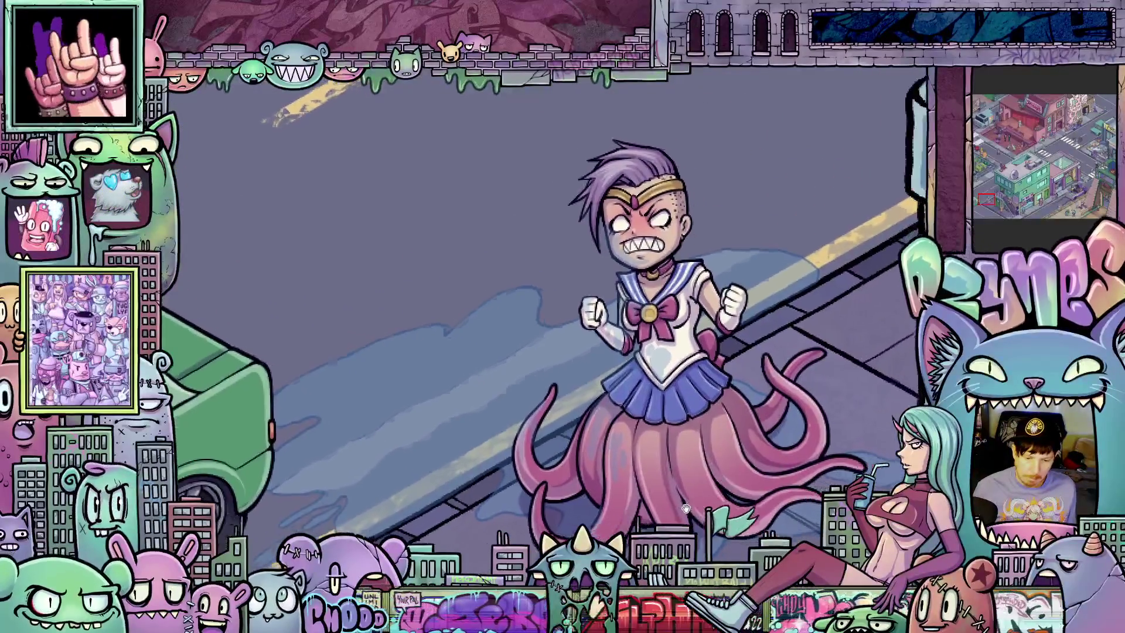
pyautogui.scroll(2, 669, 417)
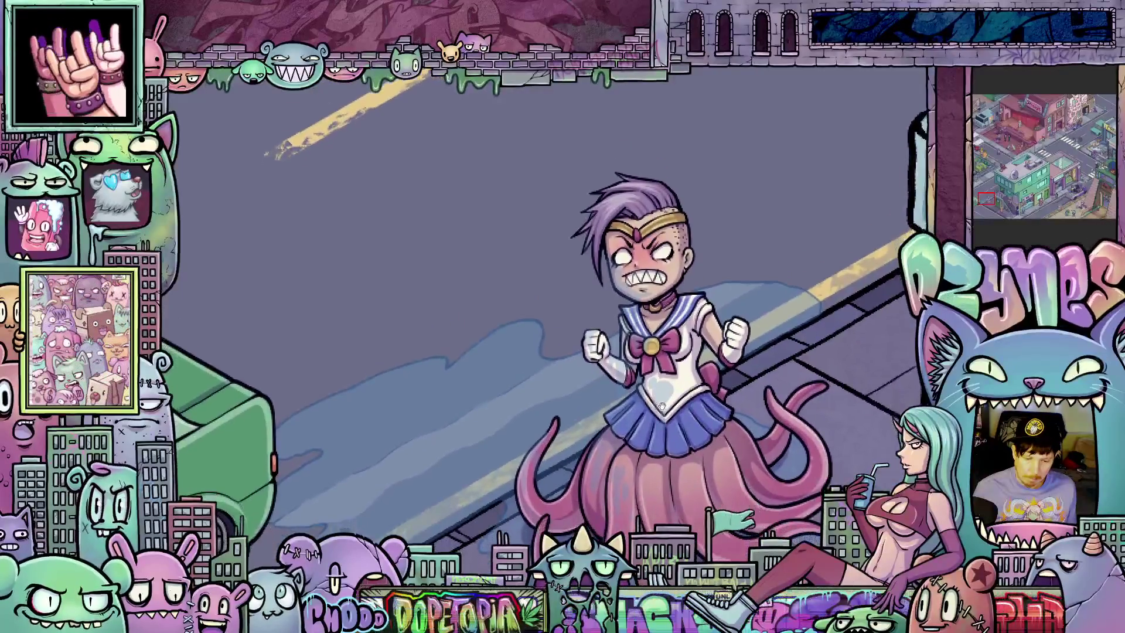
pyautogui.moveTo(680, 426)
pyautogui.mouseDown()
pyautogui.moveTo(665, 377)
pyautogui.moveTo(679, 420)
pyautogui.mouseUp()
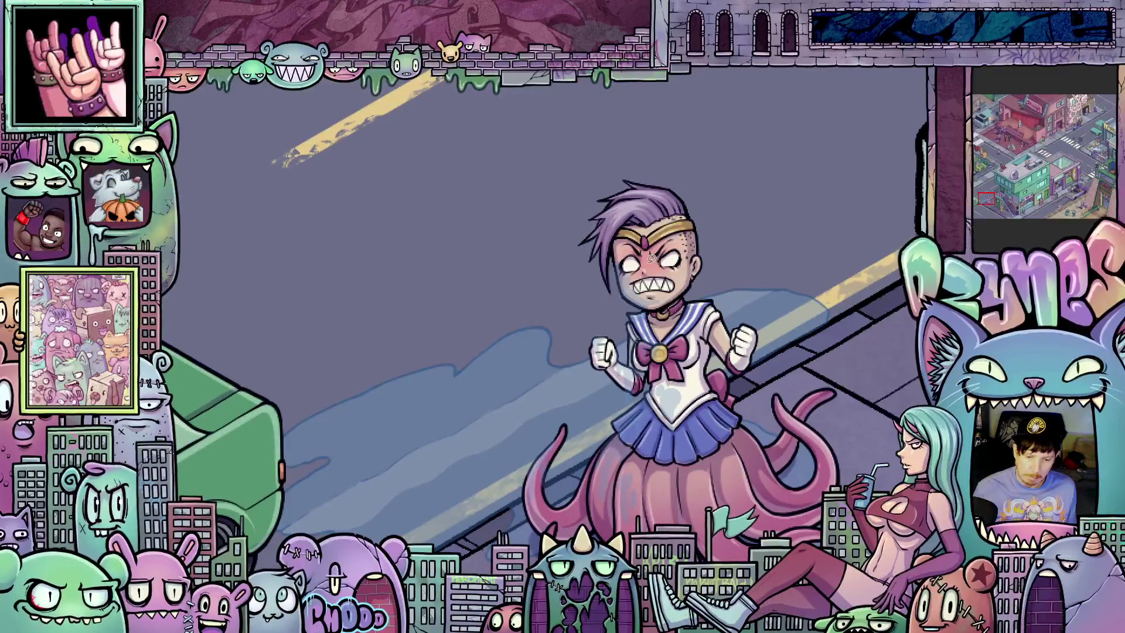
pyautogui.scroll(5, 651, 258)
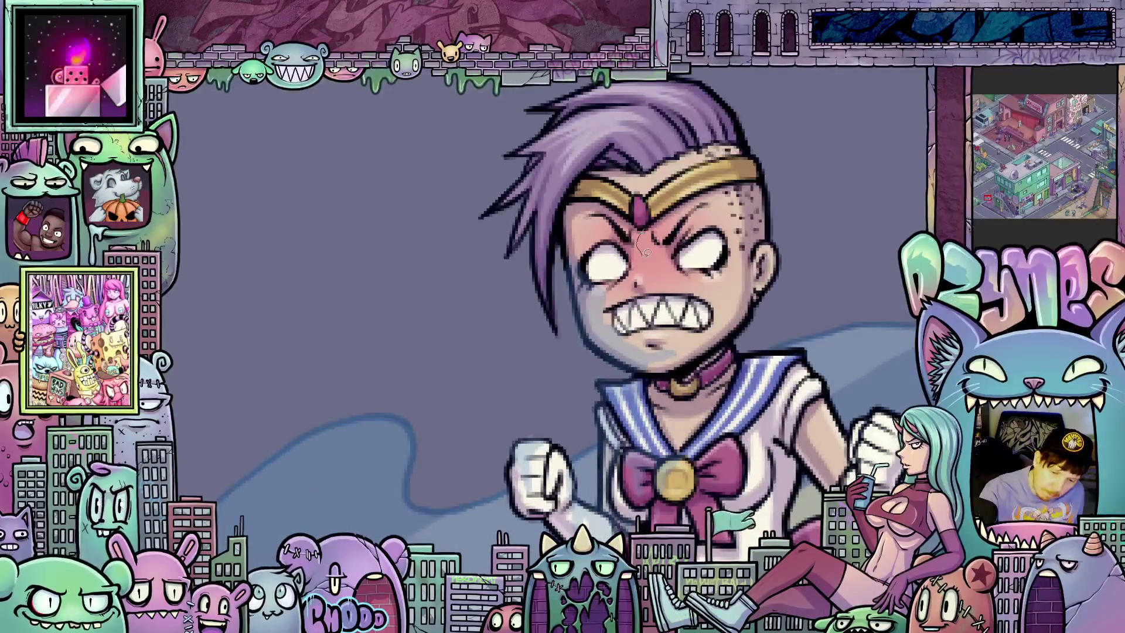
pyautogui.moveTo(665, 289)
pyautogui.mouseDown()
pyautogui.moveTo(671, 230)
pyautogui.moveTo(659, 218)
pyautogui.mouseUp()
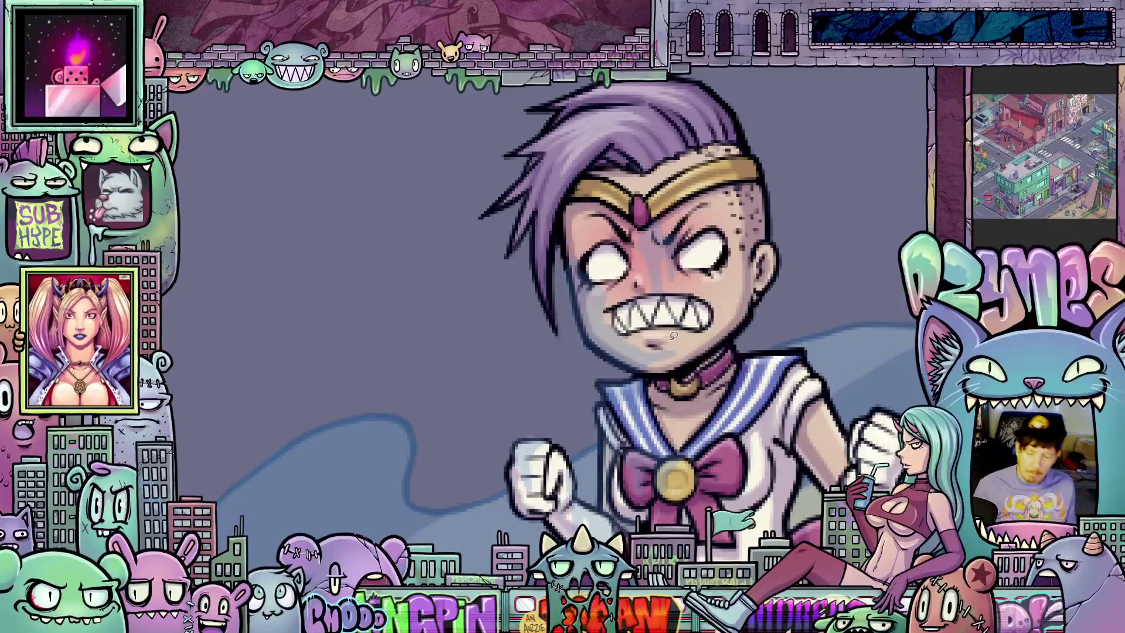
pyautogui.scroll(-5, 673, 335)
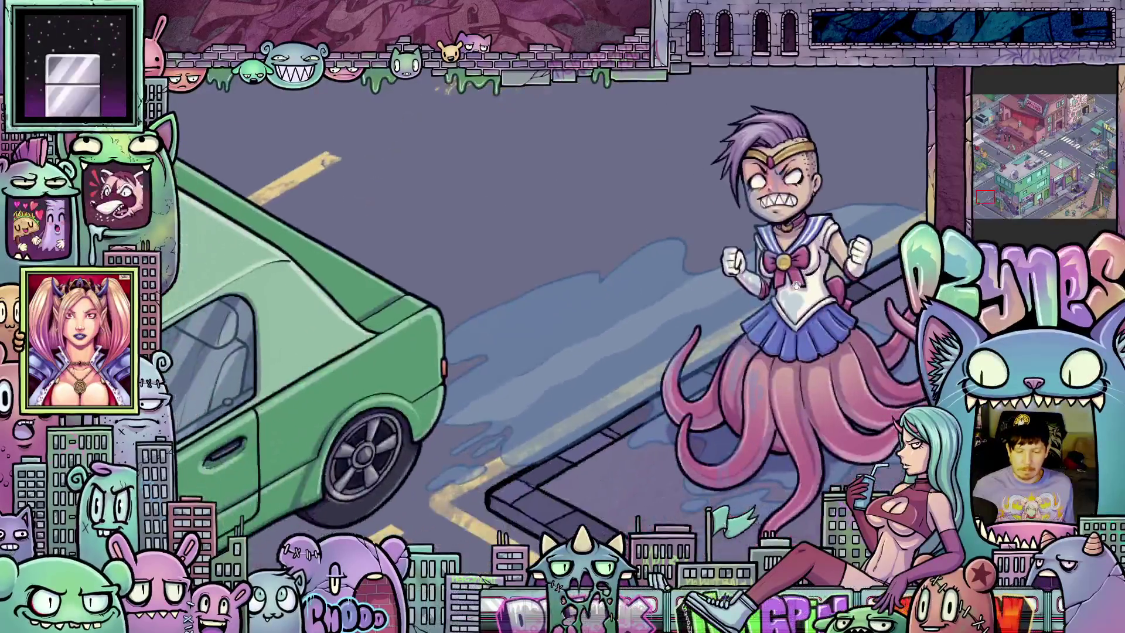
pyautogui.moveTo(795, 284); pyautogui.dragTo(731, 311)
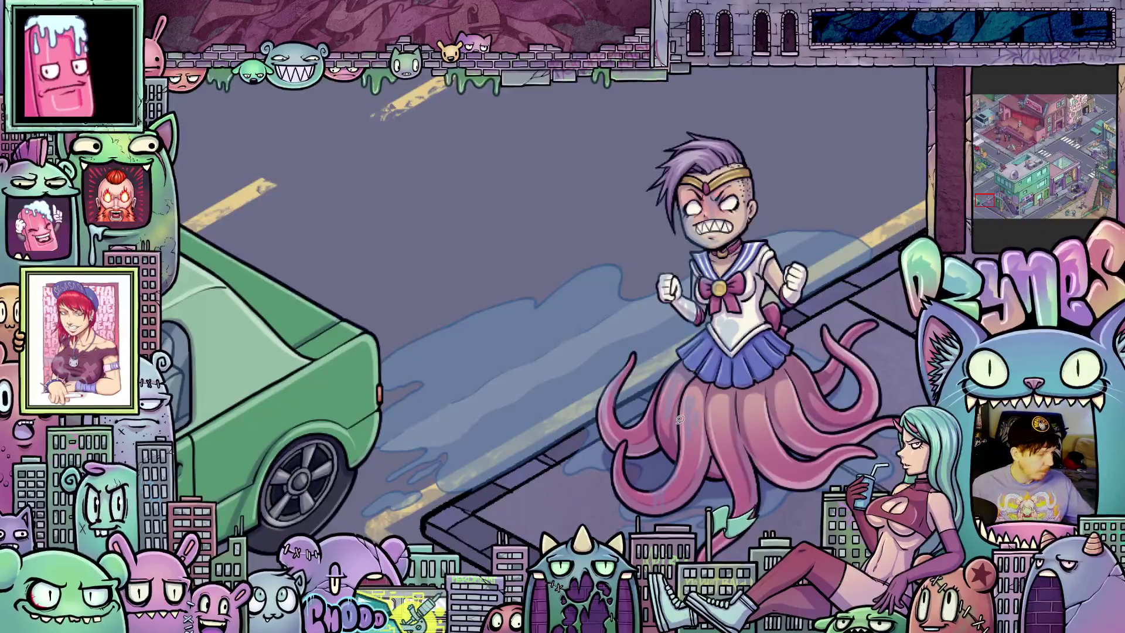
pyautogui.scroll(2, 726, 416)
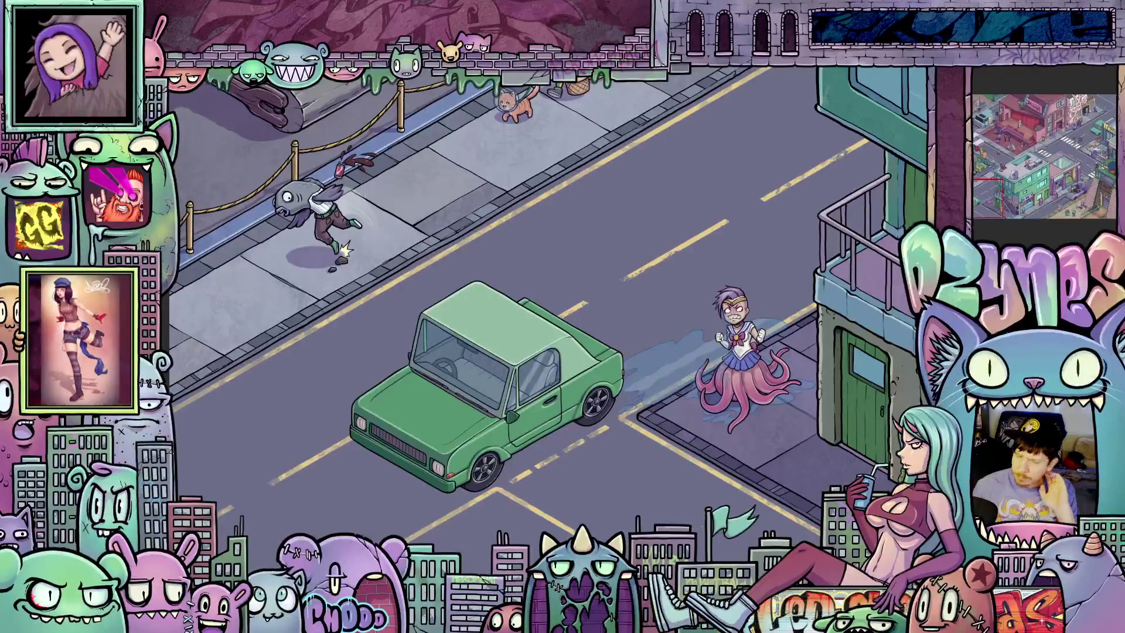
pyautogui.scroll(5, 688, 434)
pyautogui.scroll(4, 675, 461)
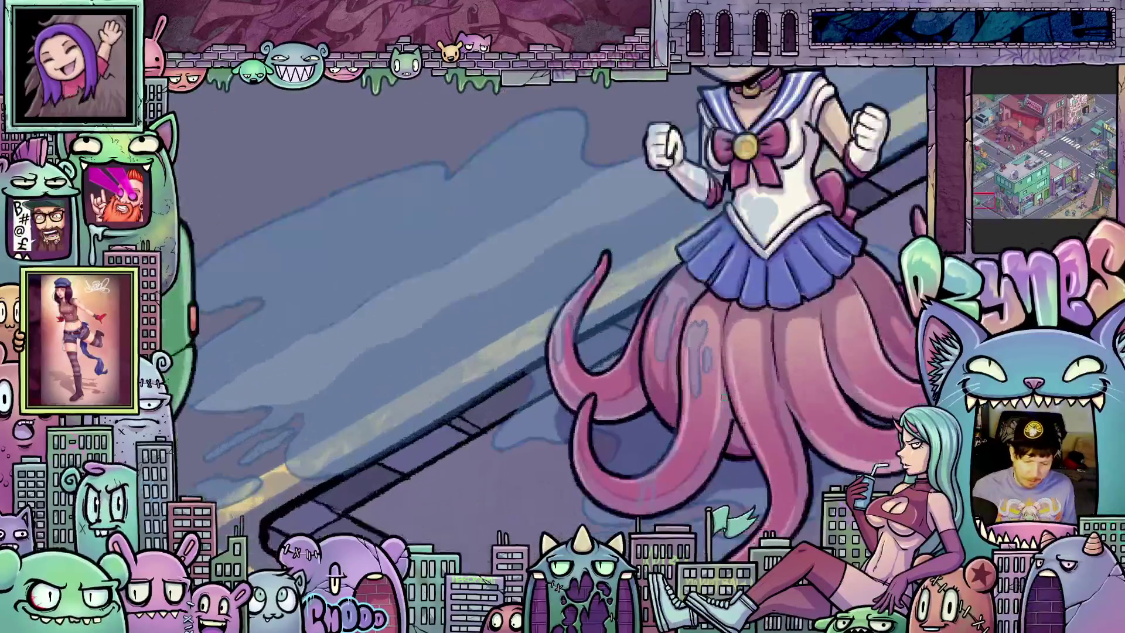
pyautogui.moveTo(675, 461); pyautogui.dragTo(717, 379)
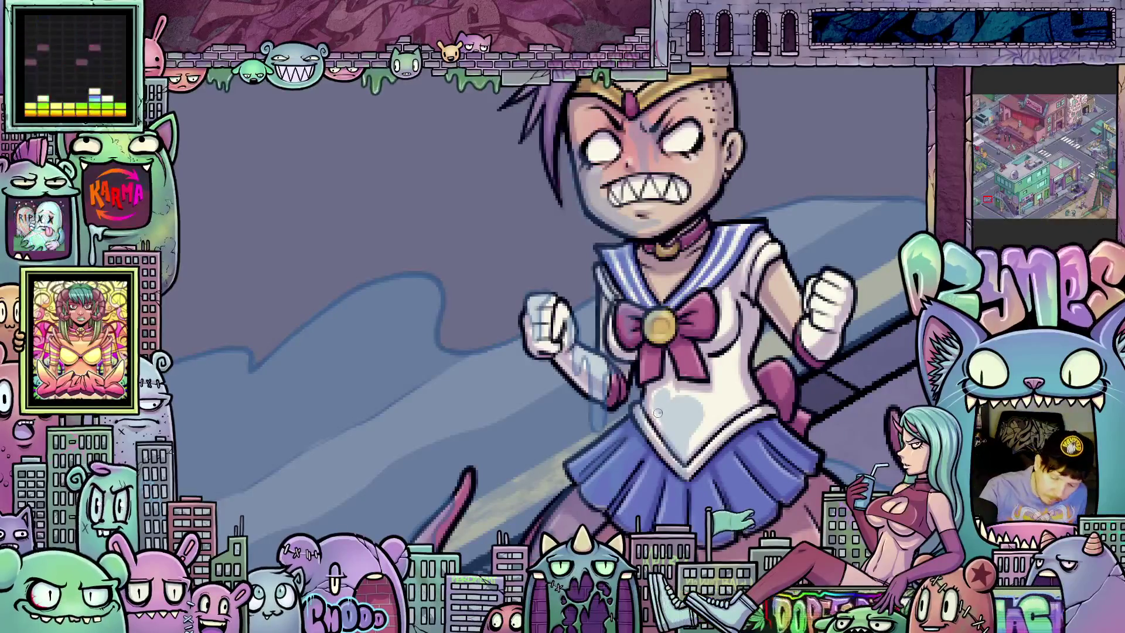
pyautogui.moveTo(681, 398)
pyautogui.mouseDown()
pyautogui.moveTo(698, 403)
pyautogui.moveTo(687, 474)
pyautogui.mouseUp()
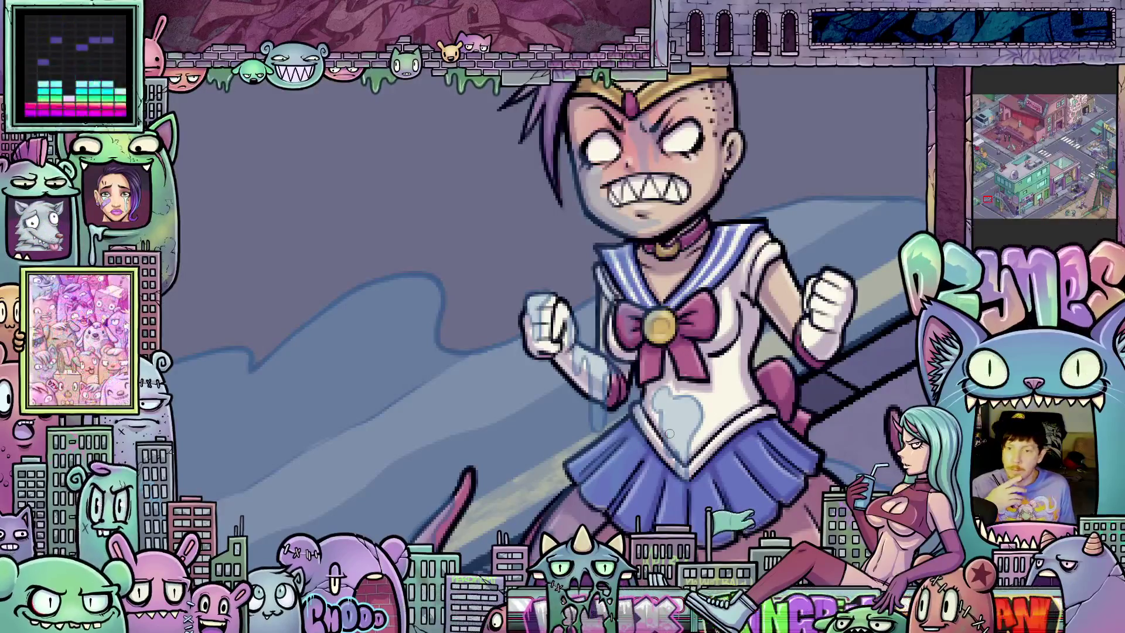
pyautogui.moveTo(761, 462)
pyautogui.mouseDown()
pyautogui.moveTo(733, 392)
pyautogui.moveTo(744, 504)
pyautogui.moveTo(776, 609)
pyautogui.mouseUp()
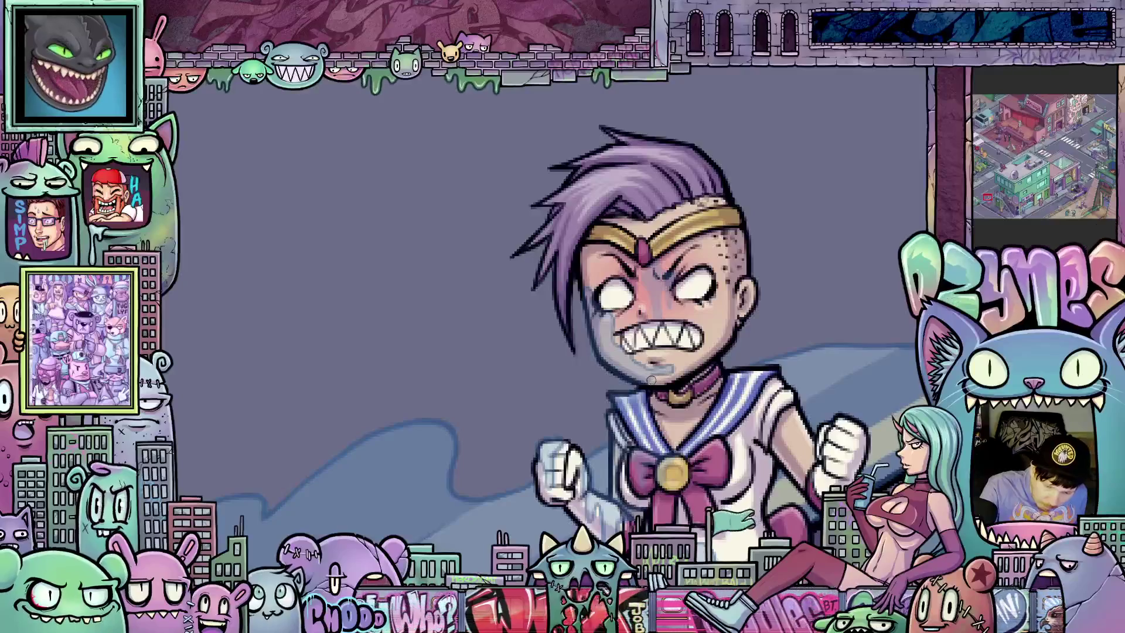
pyautogui.scroll(1, 654, 396)
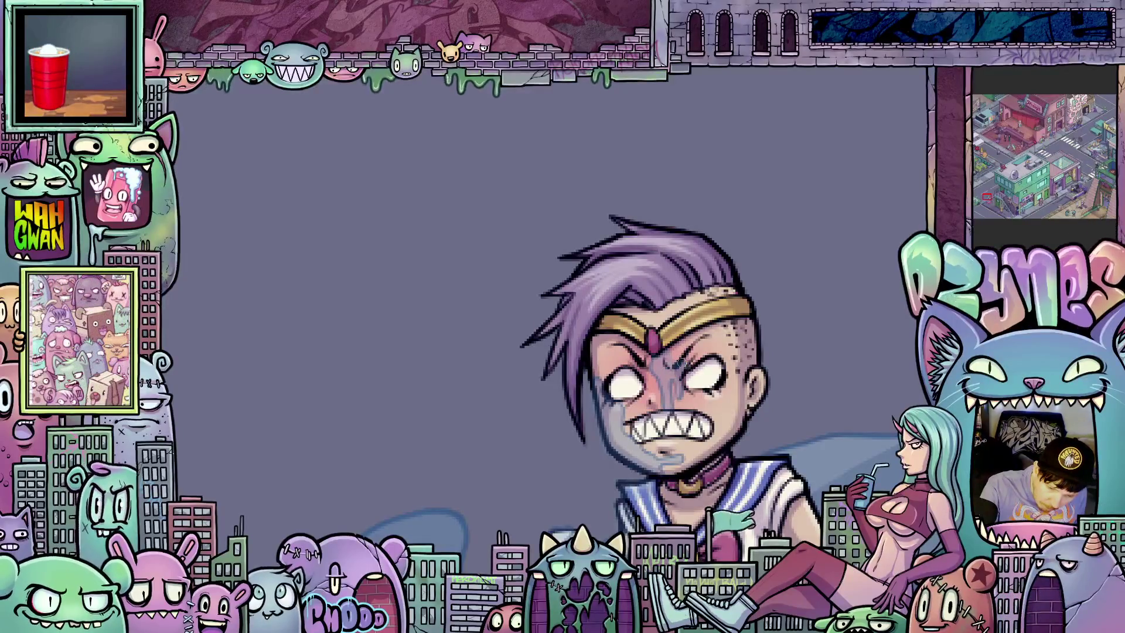
pyautogui.scroll(-5, 768, 494)
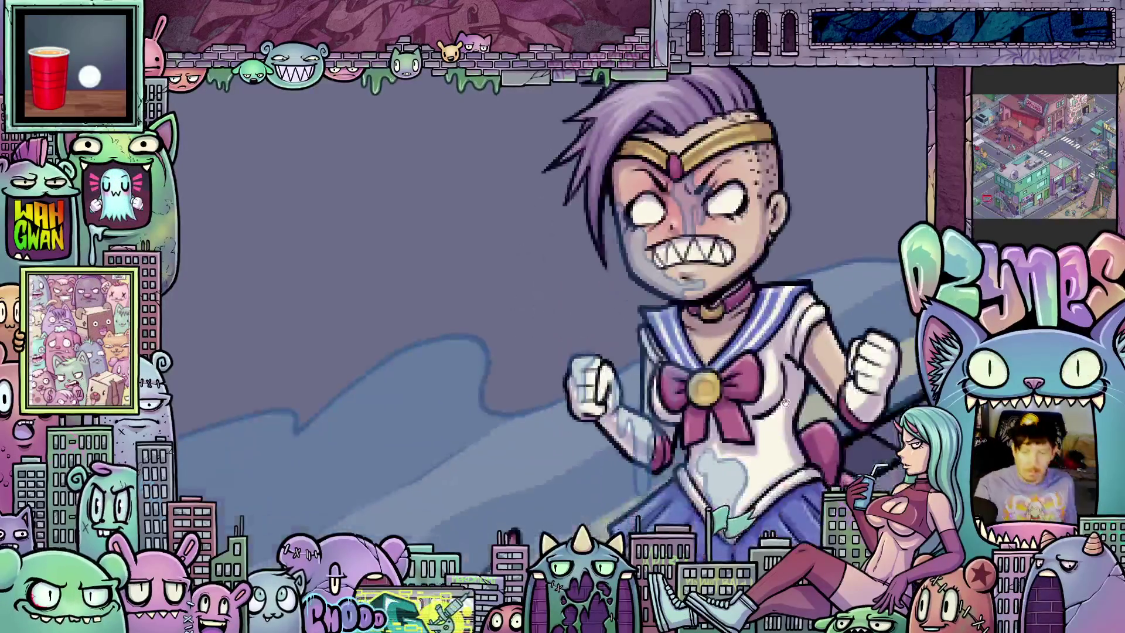
pyautogui.scroll(-4, 863, 427)
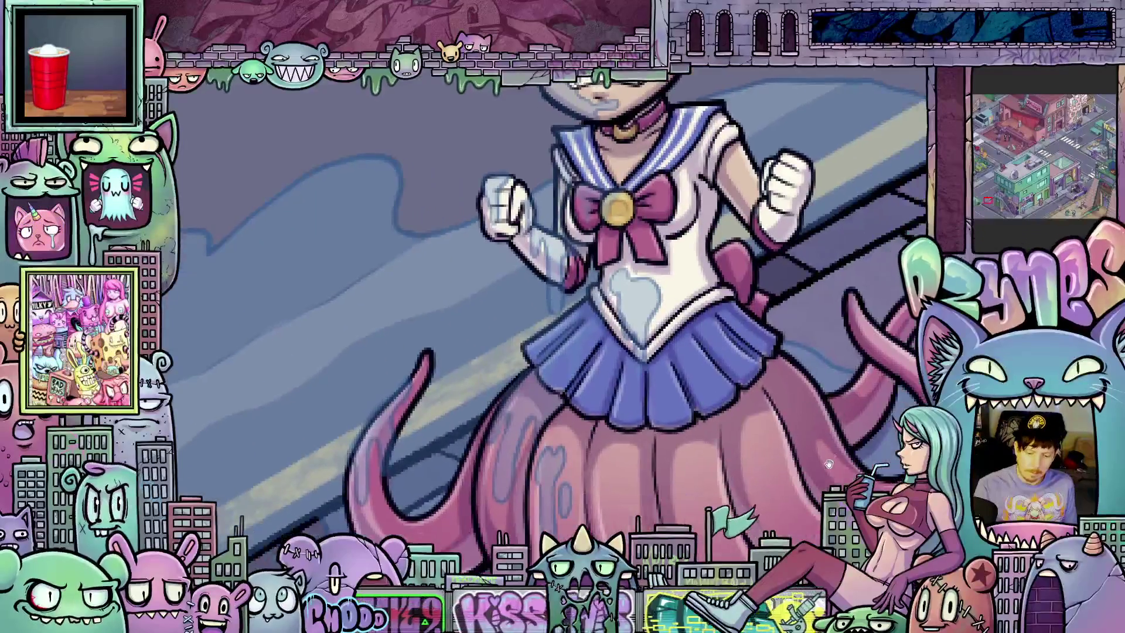
pyautogui.scroll(-6, 864, 444)
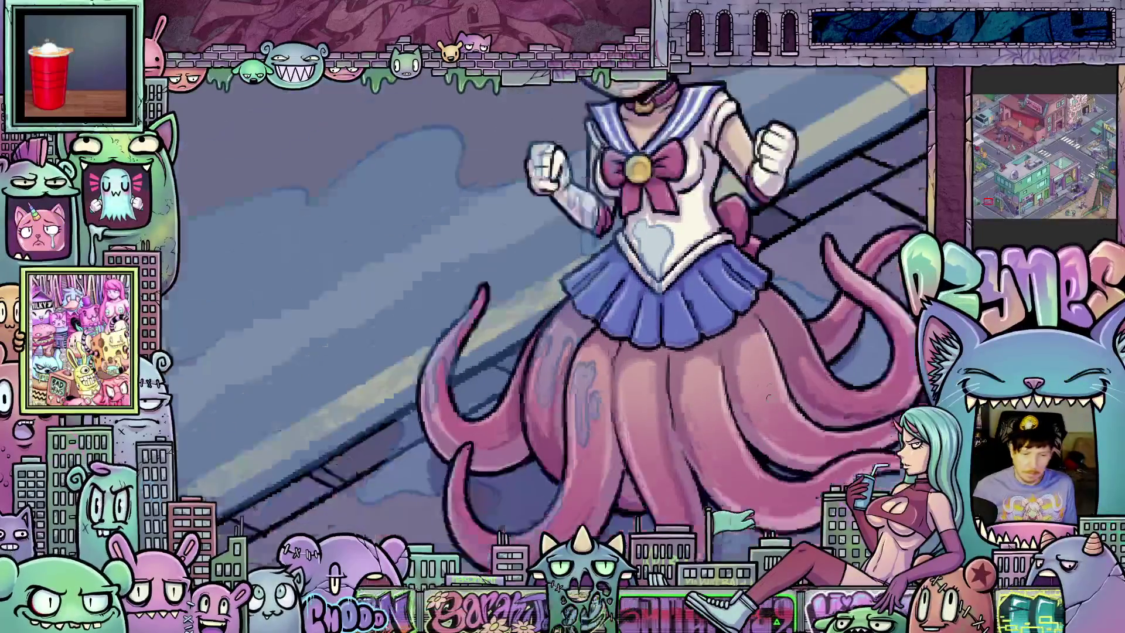
pyautogui.moveTo(804, 373)
pyautogui.mouseDown()
pyautogui.moveTo(796, 382)
pyautogui.moveTo(825, 469)
pyautogui.mouseUp()
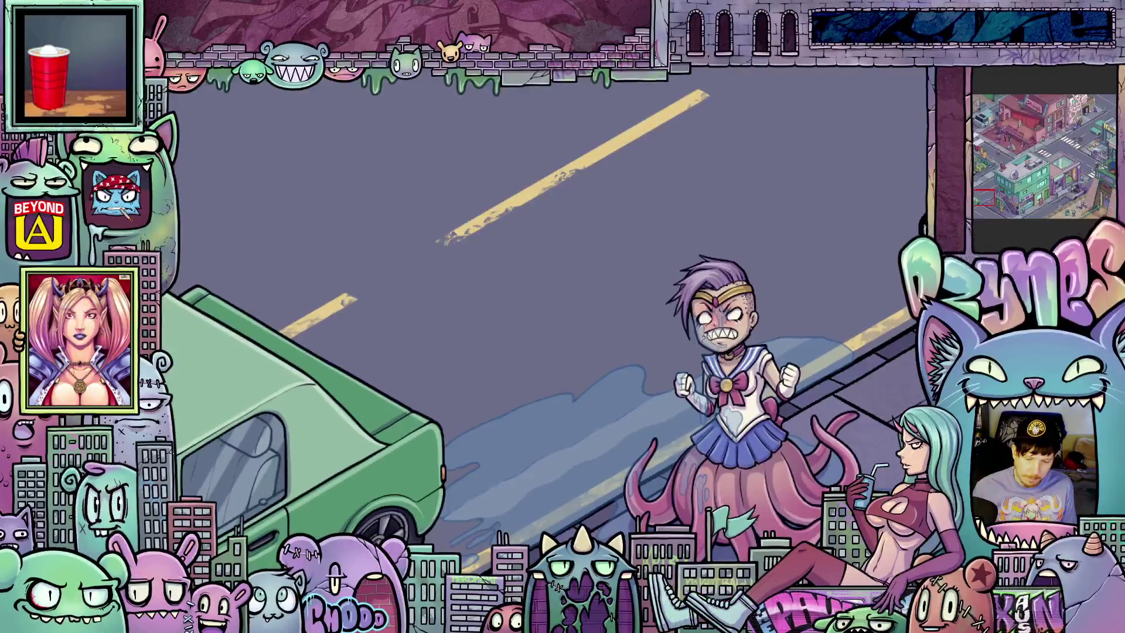
pyautogui.moveTo(620, 429); pyautogui.dragTo(636, 347)
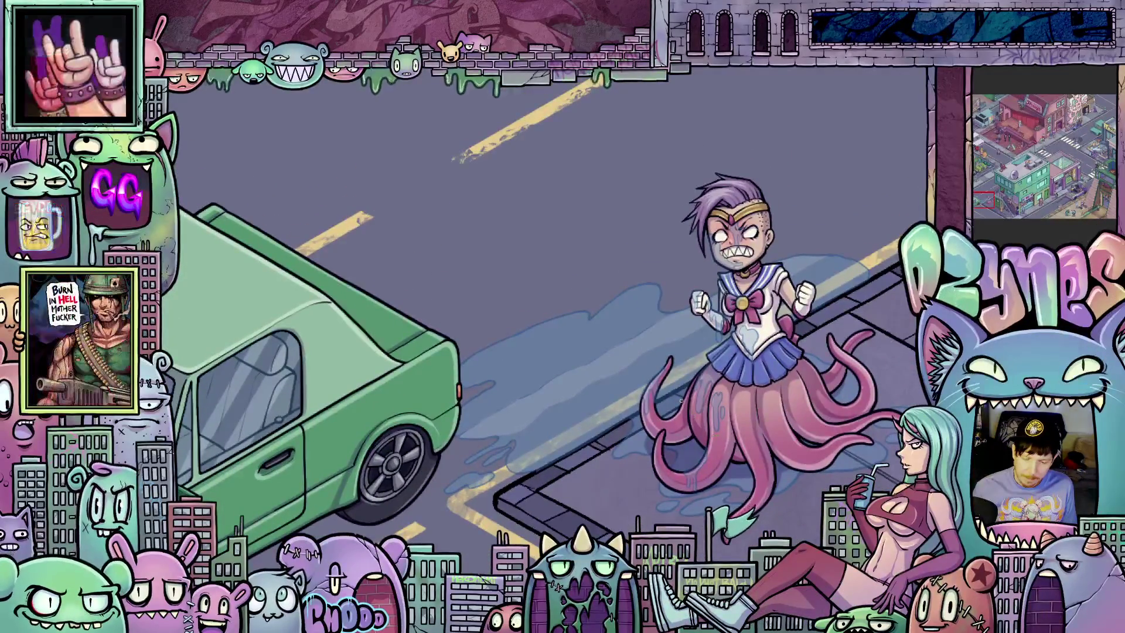
pyautogui.scroll(2, 658, 335)
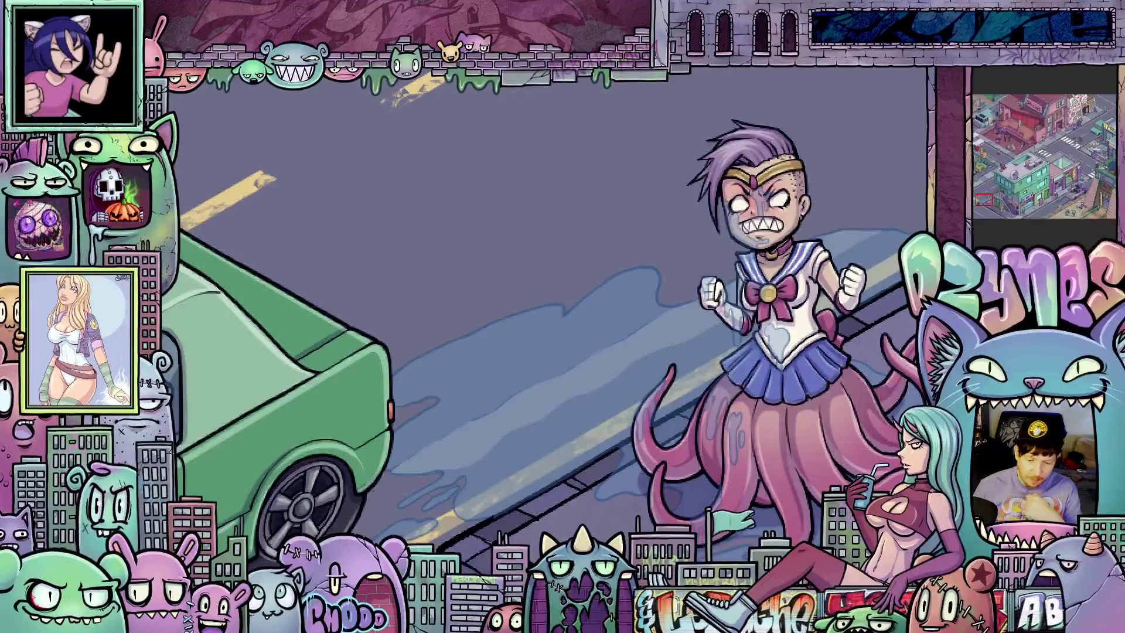
pyautogui.scroll(-2, 682, 348)
pyautogui.scroll(-1, 683, 347)
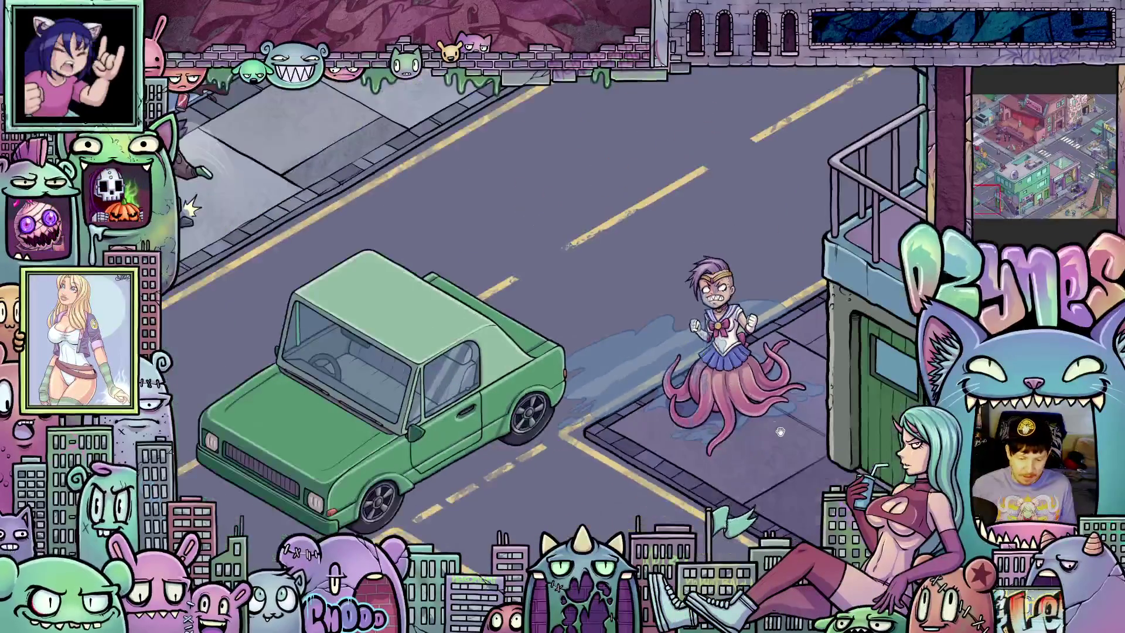
pyautogui.moveTo(673, 470); pyautogui.dragTo(703, 437)
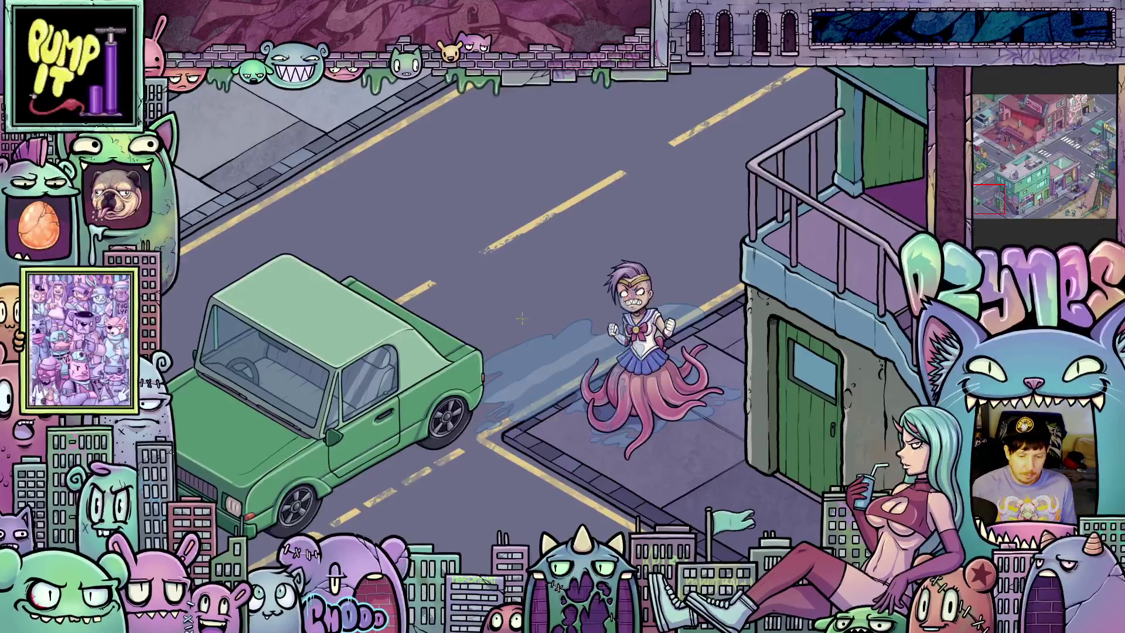
# - Zoom in and erase the stray yellow-green stroke beside the blue trail
pyautogui.scroll(1, 549, 395)
pyautogui.scroll(1, 549, 395)
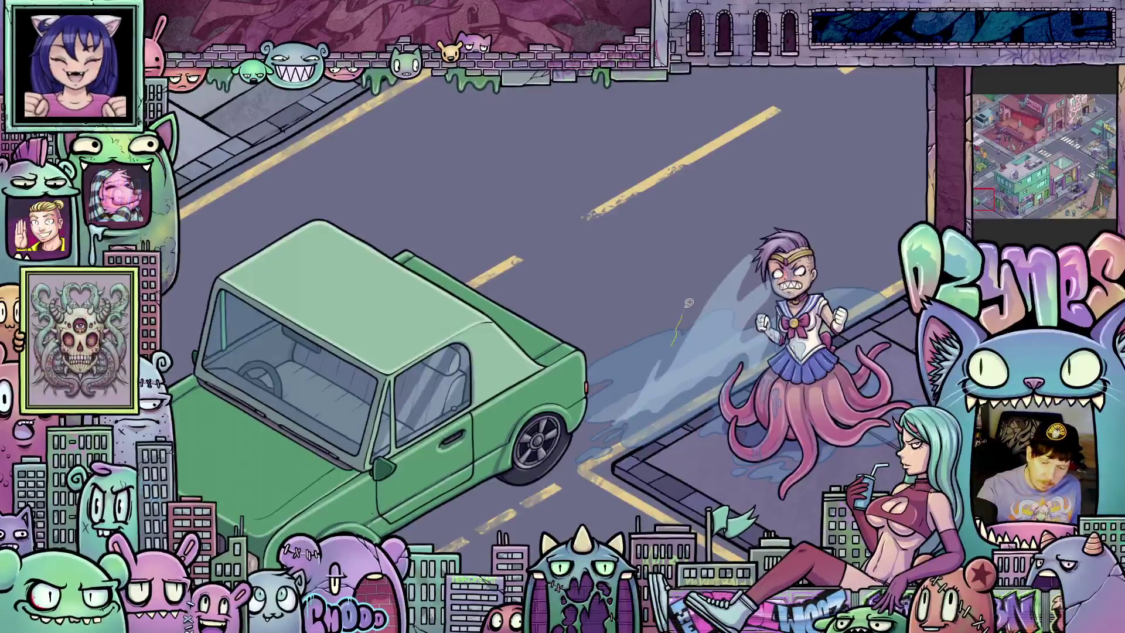
pyautogui.moveTo(677, 340); pyautogui.dragTo(715, 299)
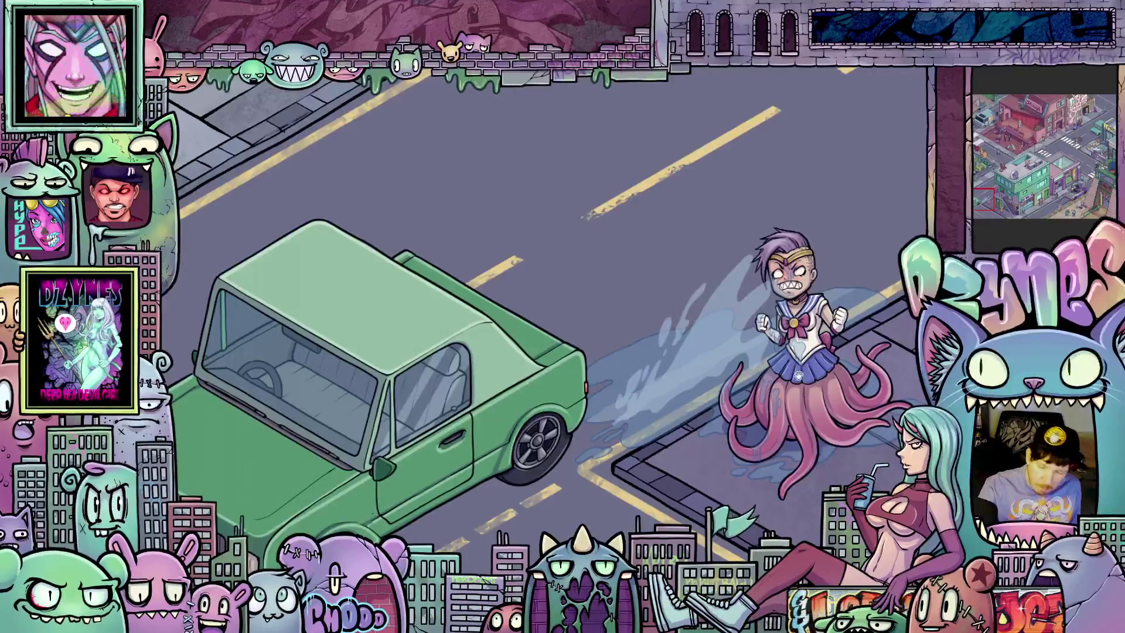
pyautogui.hscroll(5, 663, 331)
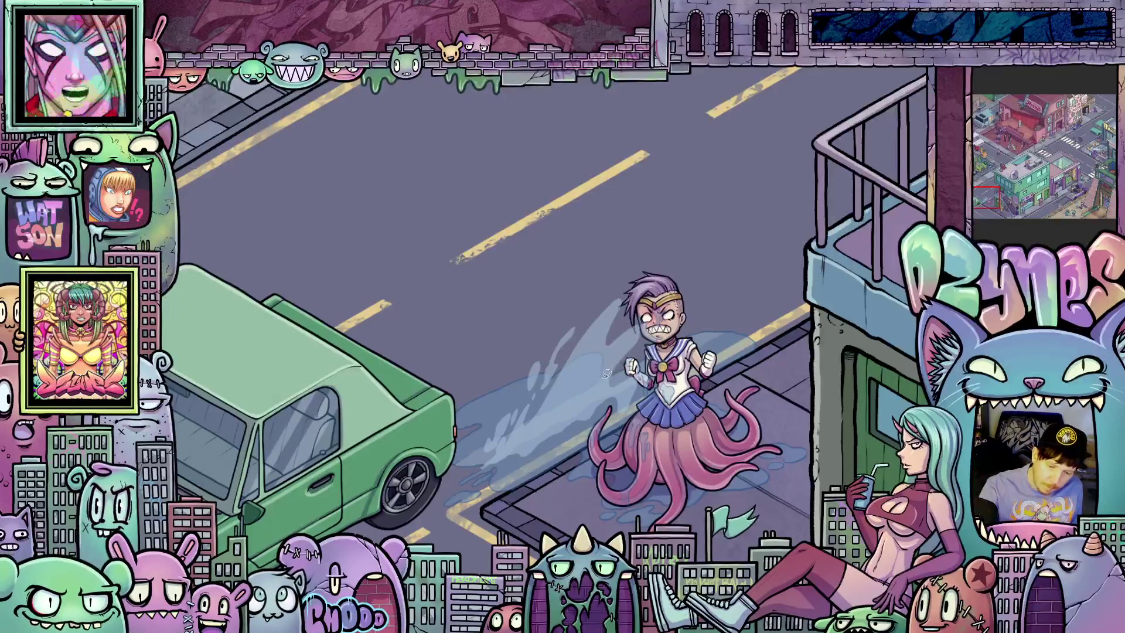
pyautogui.moveTo(635, 343)
pyautogui.mouseDown()
pyautogui.moveTo(680, 323)
pyautogui.moveTo(703, 327)
pyautogui.moveTo(654, 343)
pyautogui.moveTo(622, 373)
pyautogui.mouseUp()
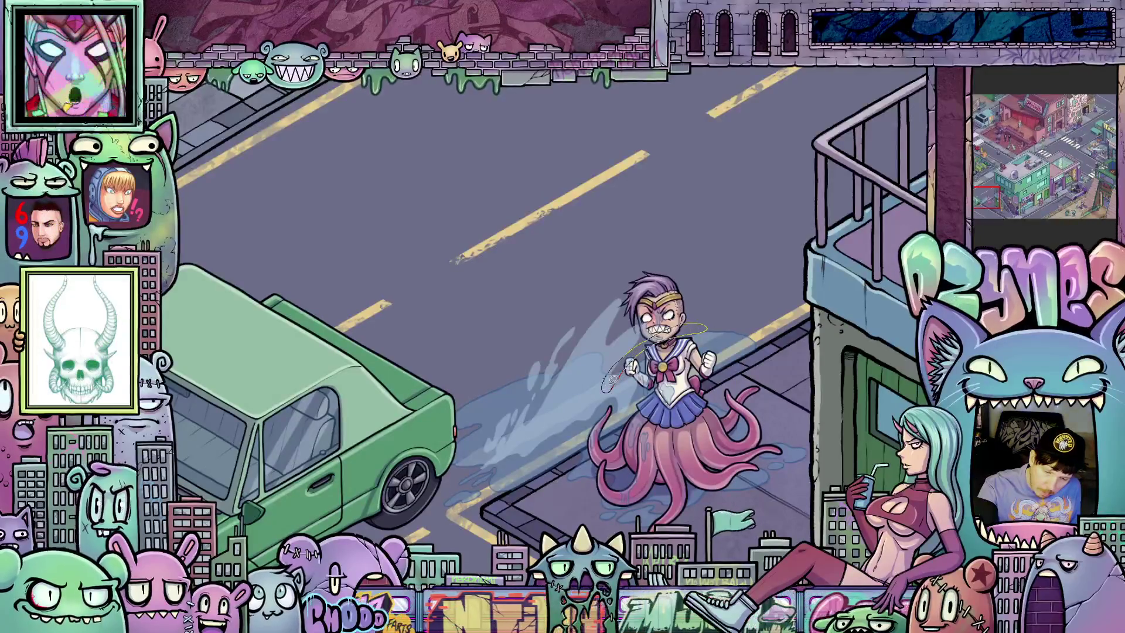
pyautogui.hotkey('ctrl', 'z')
pyautogui.moveTo(697, 427); pyautogui.dragTo(726, 453)
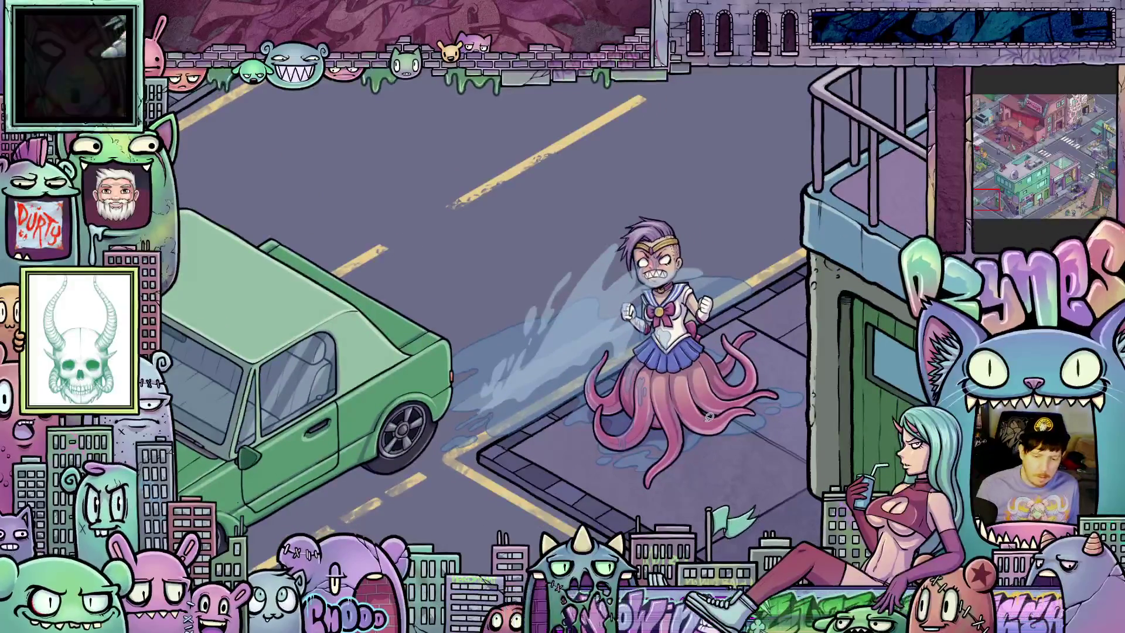
pyautogui.scroll(-5, 717, 437)
pyautogui.scroll(-3, 694, 458)
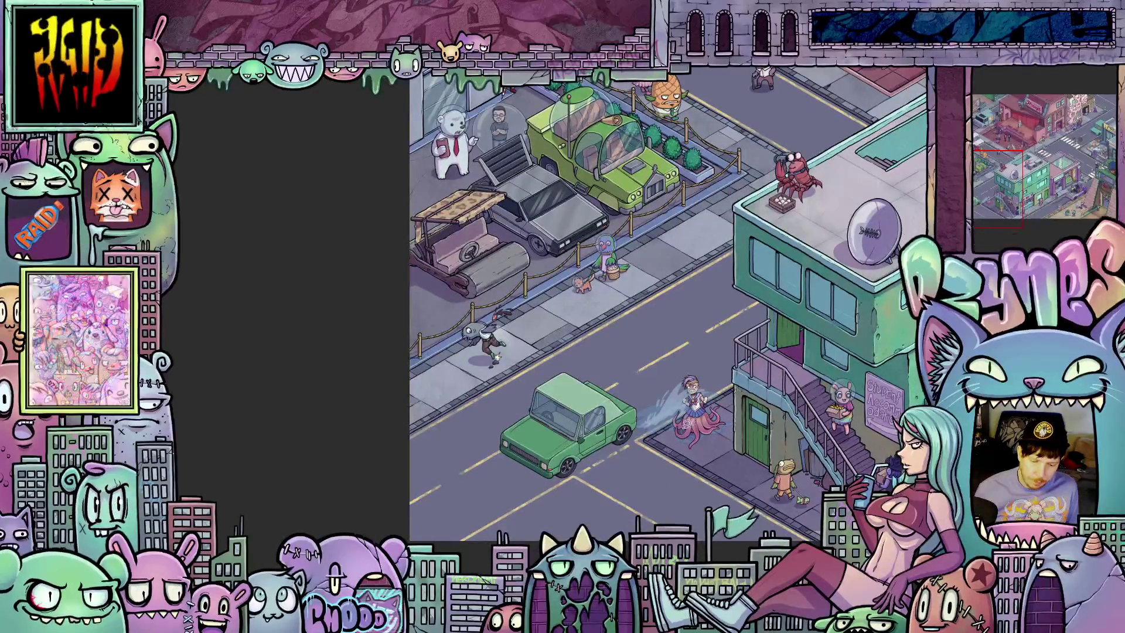
# - Draw a thin stroke along the trail near the head after undoing a wavy stroke
pyautogui.scroll(3, 684, 421)
pyautogui.scroll(3, 684, 421)
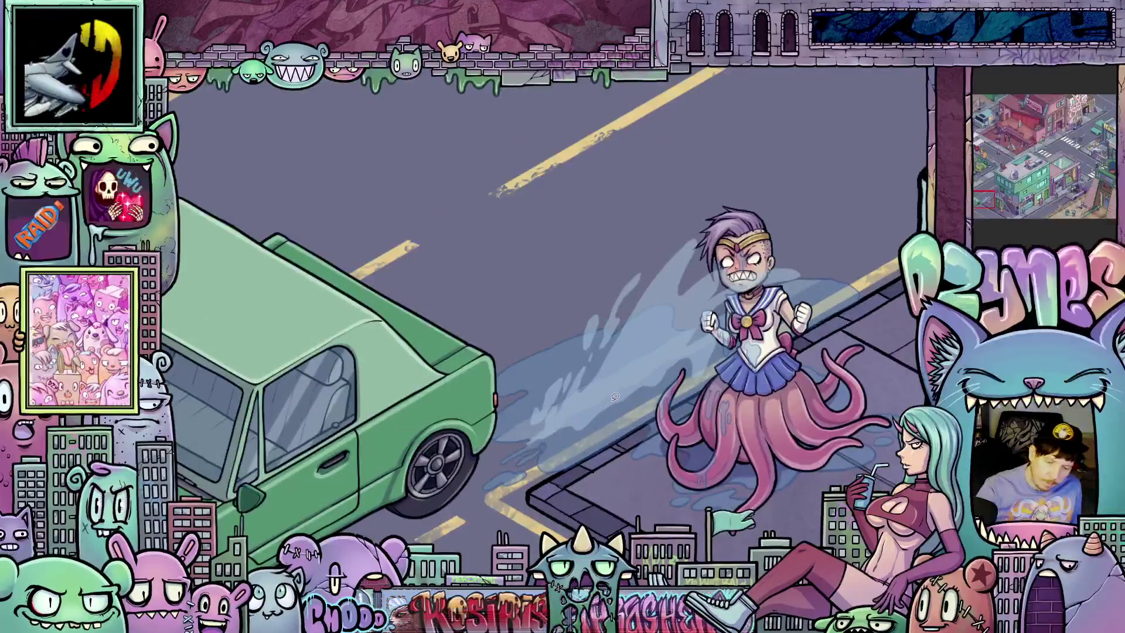
pyautogui.moveTo(614, 388)
pyautogui.mouseDown()
pyautogui.moveTo(653, 351)
pyautogui.moveTo(641, 386)
pyautogui.moveTo(658, 378)
pyautogui.mouseUp()
pyautogui.hotkey('ctrl', 'z')
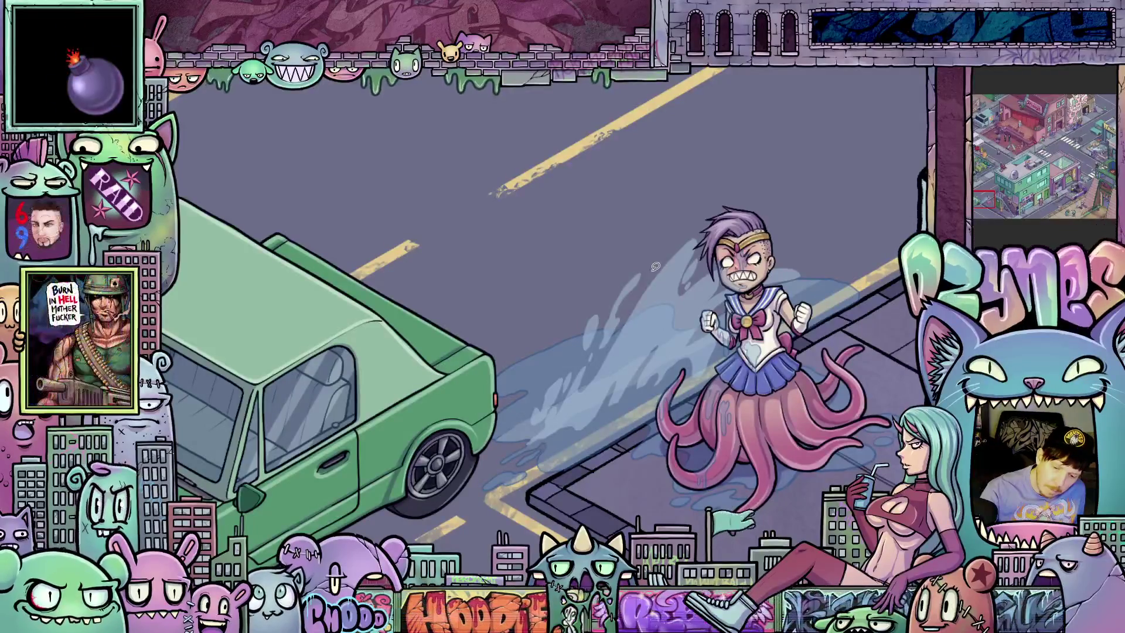
pyautogui.moveTo(650, 274); pyautogui.dragTo(691, 227)
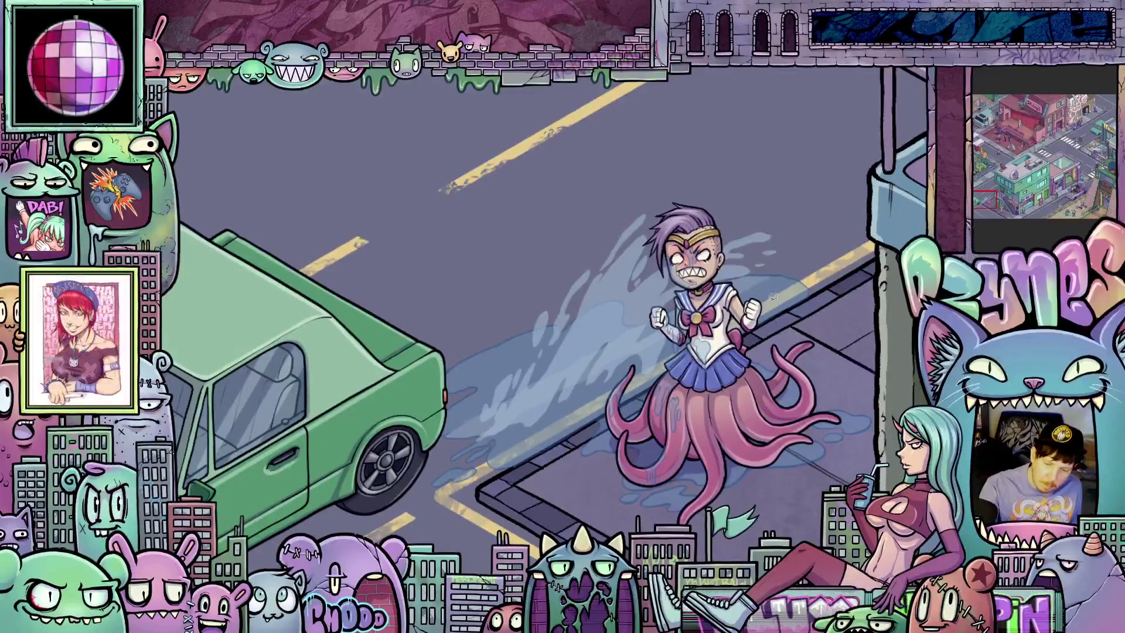
# - Pan over to the purple-haired character and its blue trail beyond the car
pyautogui.moveTo(716, 439); pyautogui.dragTo(824, 347)
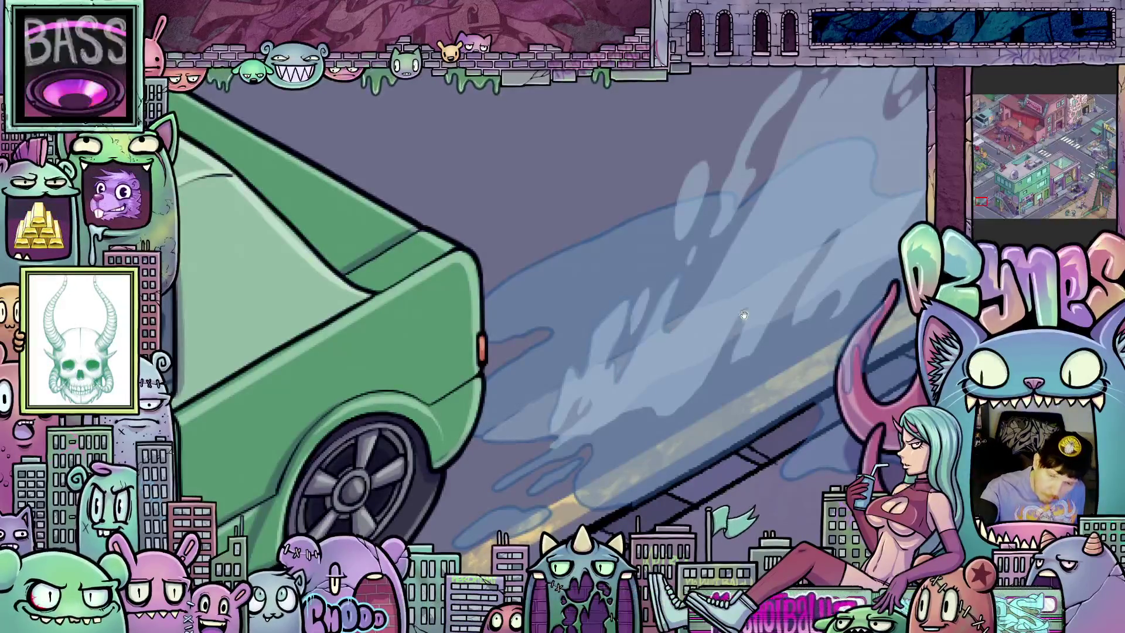
pyautogui.moveTo(693, 297); pyautogui.dragTo(599, 412)
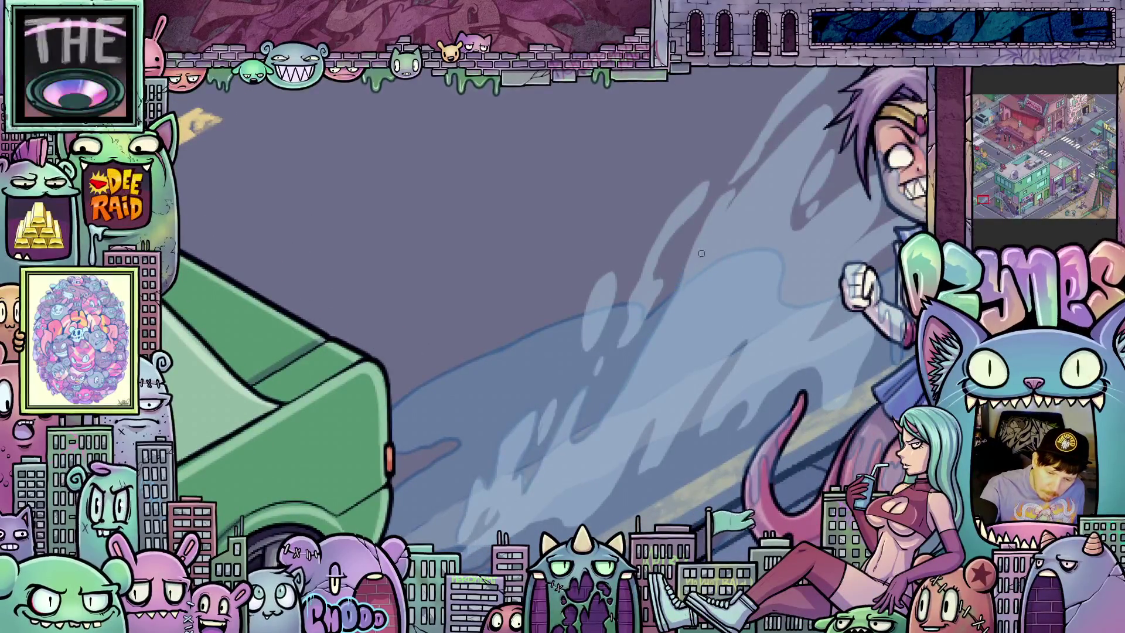
pyautogui.moveTo(681, 277); pyautogui.dragTo(631, 415)
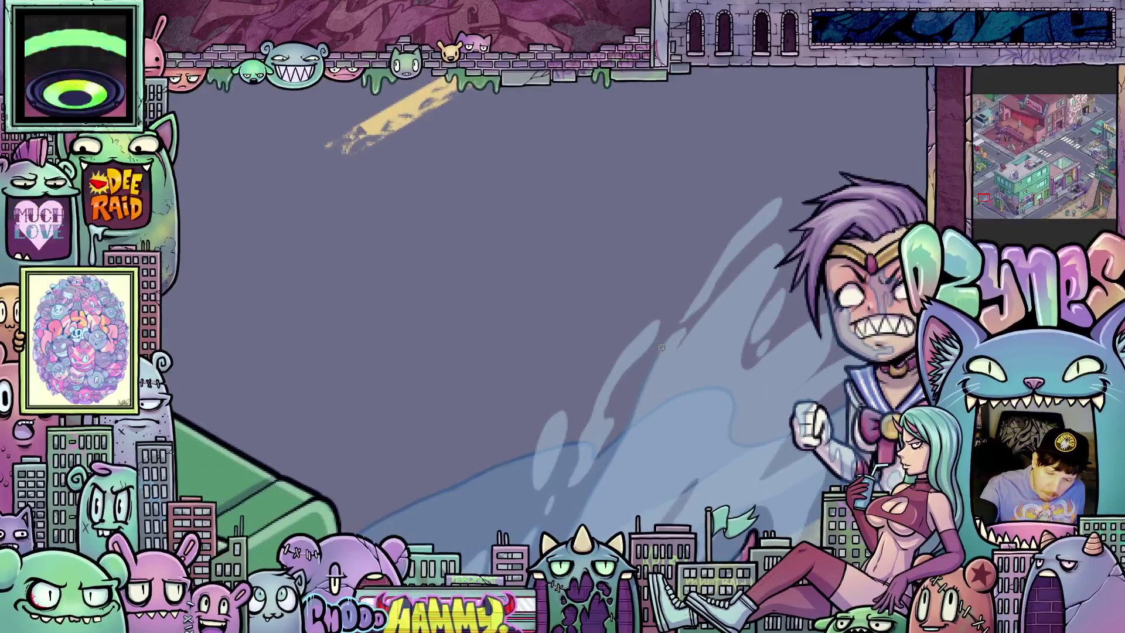
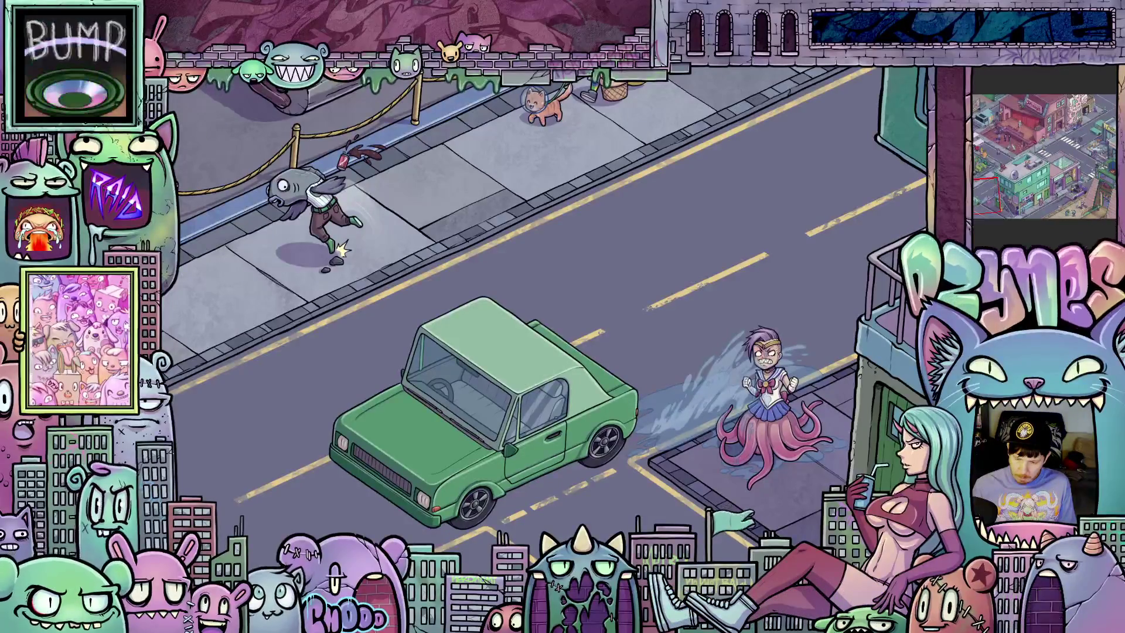
# - Duplicate the green car's layer from the Layer panel menu to create a copy
pyautogui.rightClick(987, 154)
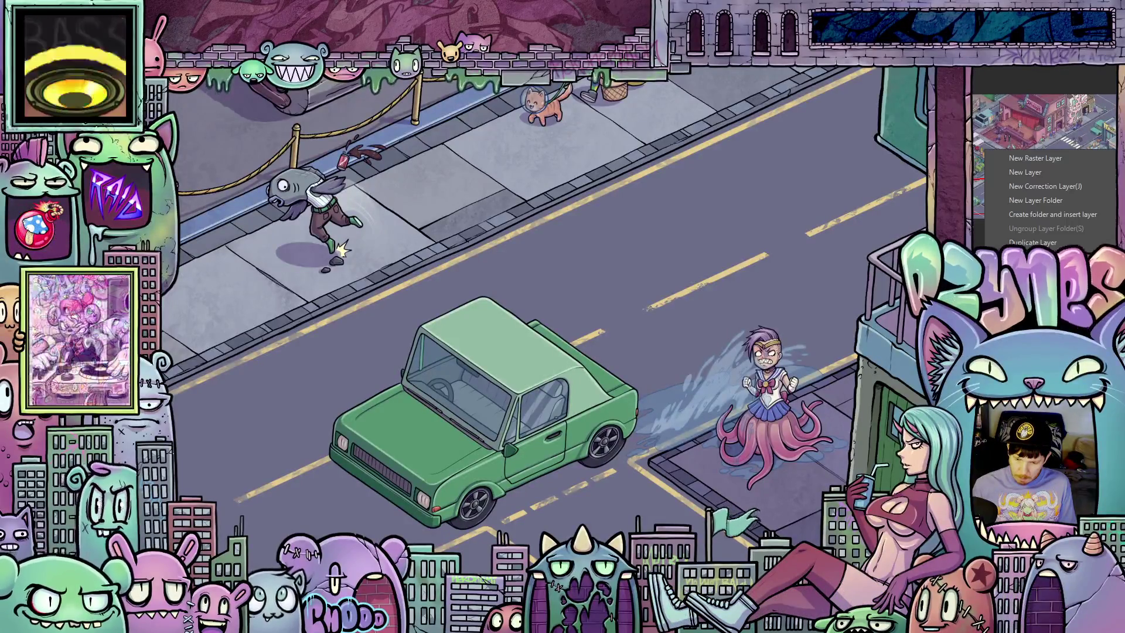
pyautogui.click(1045, 242)
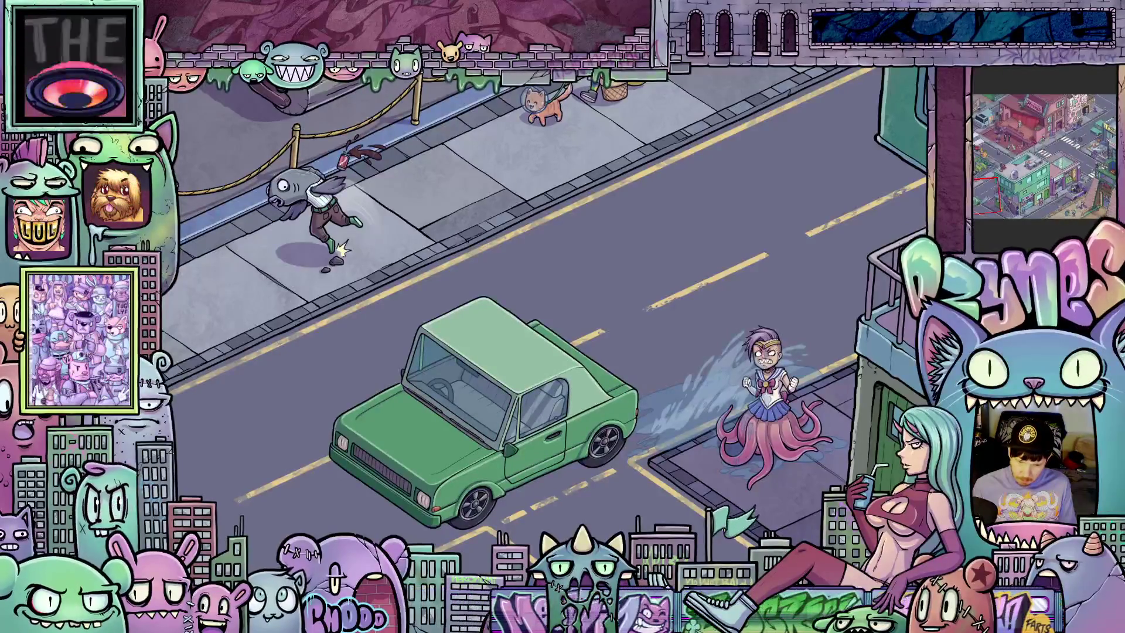
pyautogui.rightClick(985, 155)
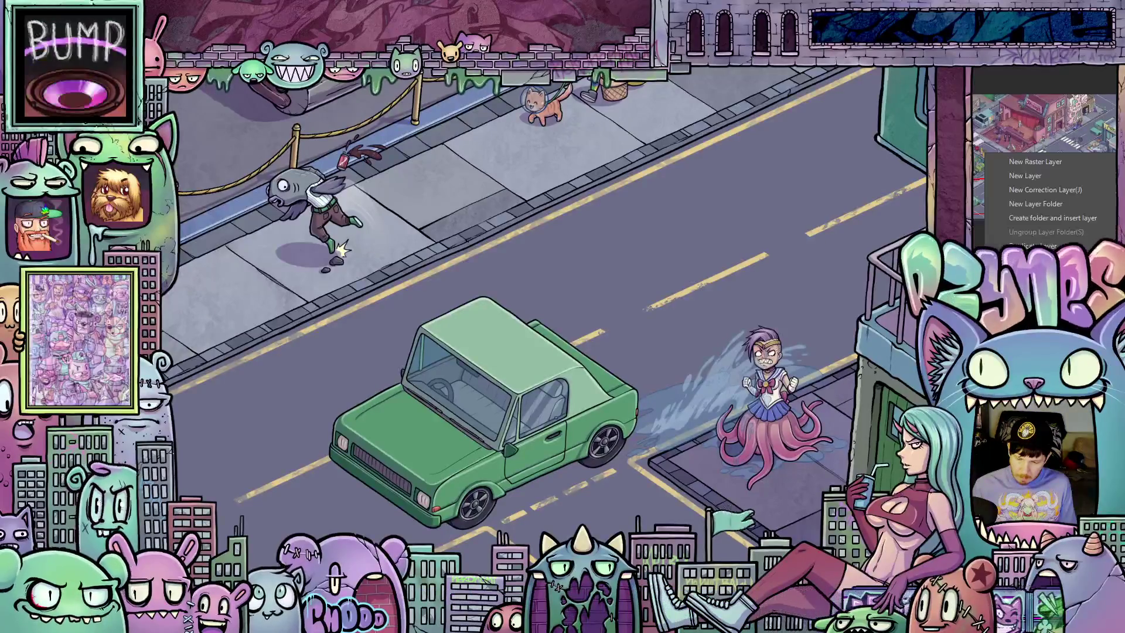
pyautogui.press('Escape')
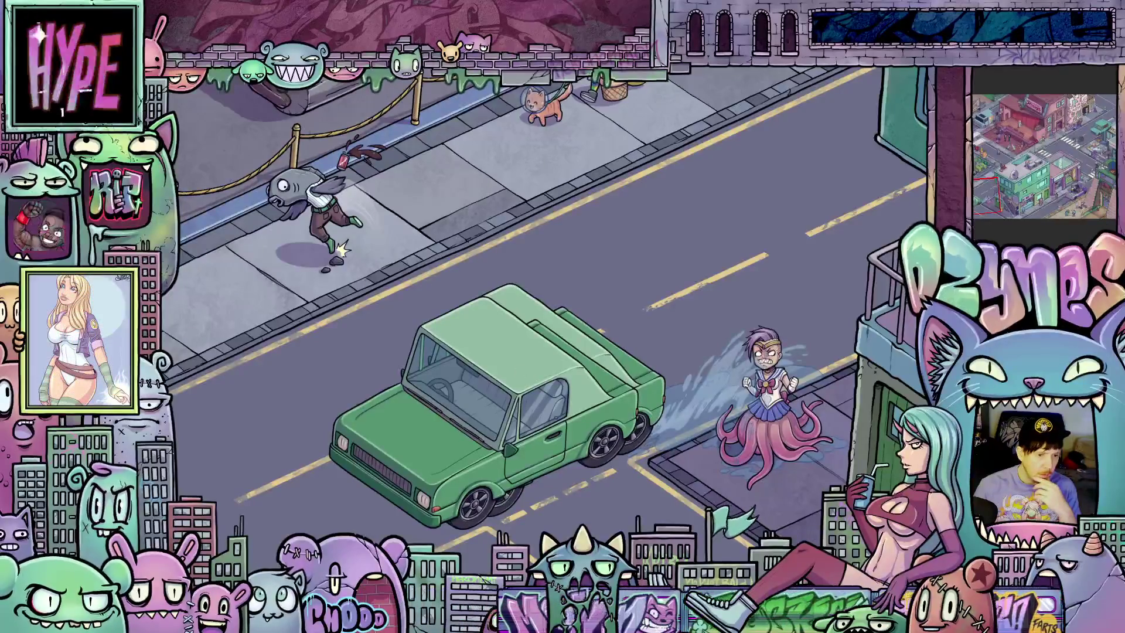
# - Open Motion blur on the car copy and enter -73 as the first value
pyautogui.click(231, 56)
pyautogui.moveTo(258, 70)
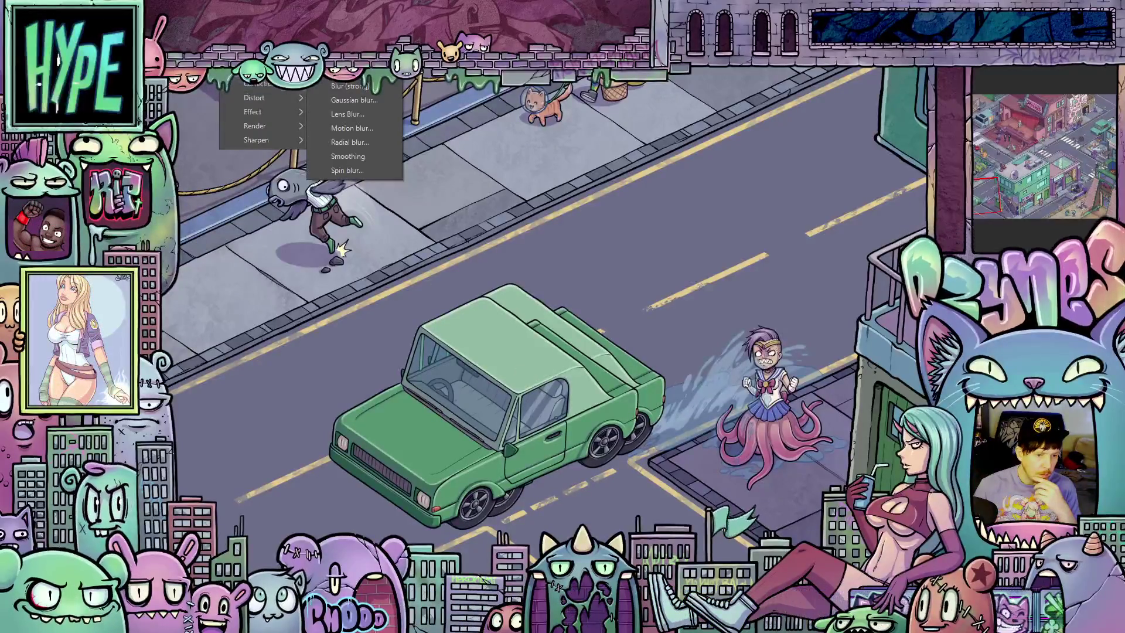
pyautogui.click(357, 126)
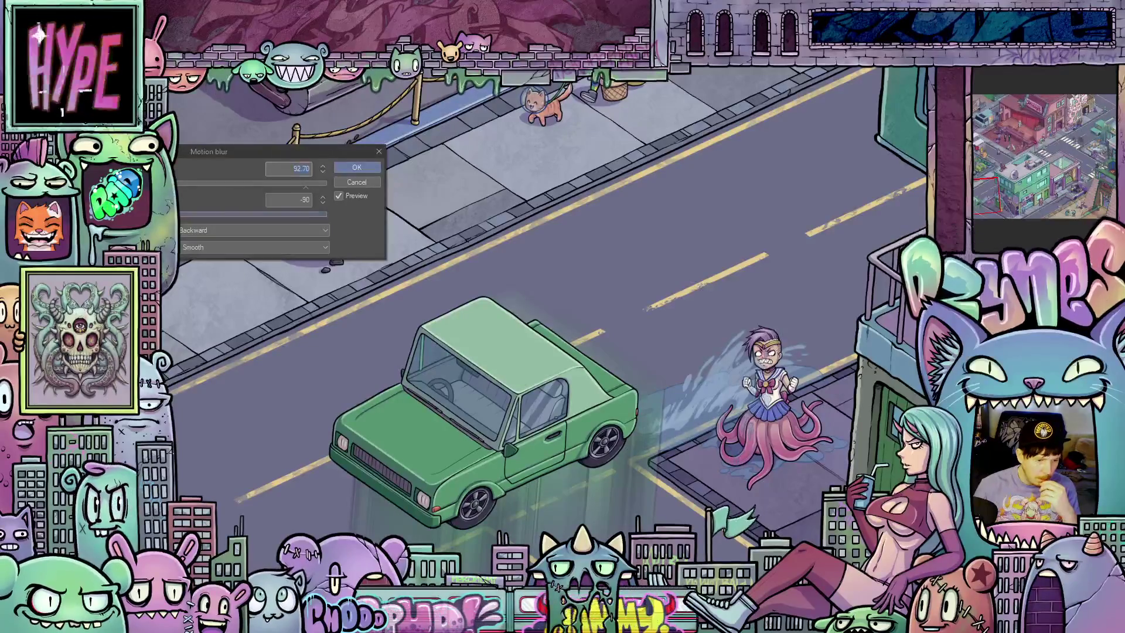
pyautogui.press('Tab')
pyautogui.write('-73')
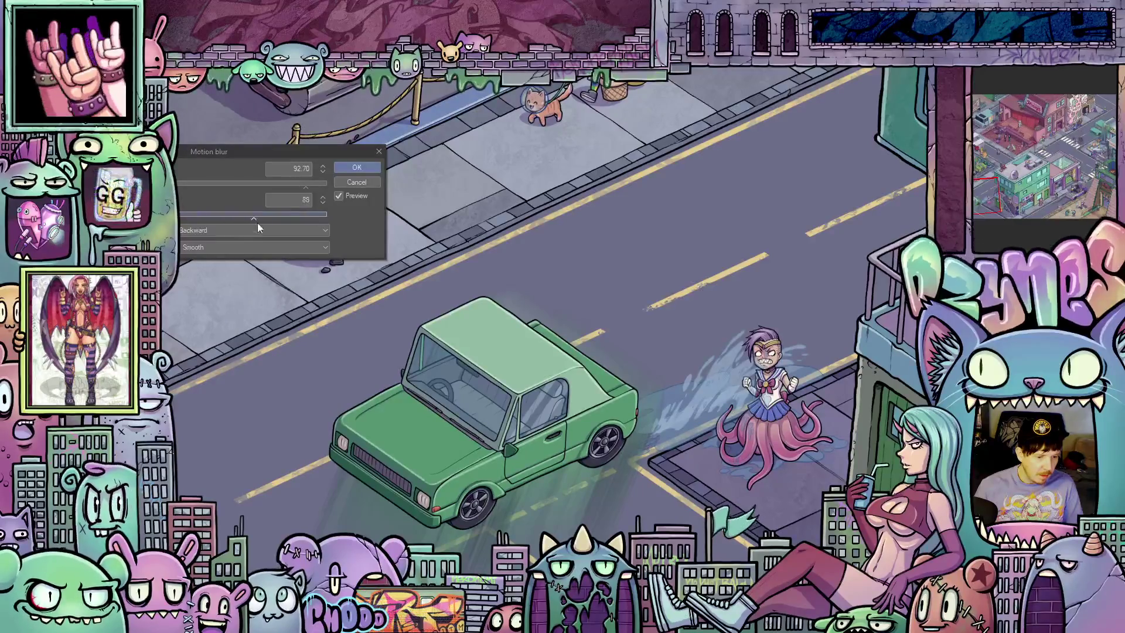
# - Drag the motion blur's second value up to about 147 for a long green trail
pyautogui.moveTo(253, 224); pyautogui.dragTo(280, 223)
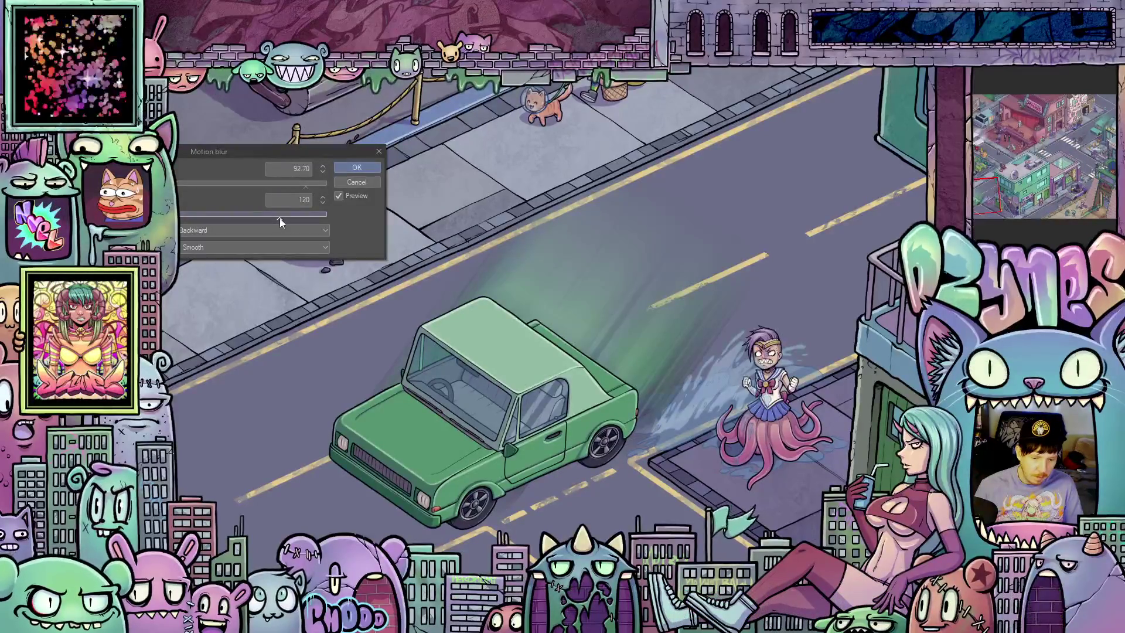
pyautogui.moveTo(280, 218); pyautogui.dragTo(289, 220)
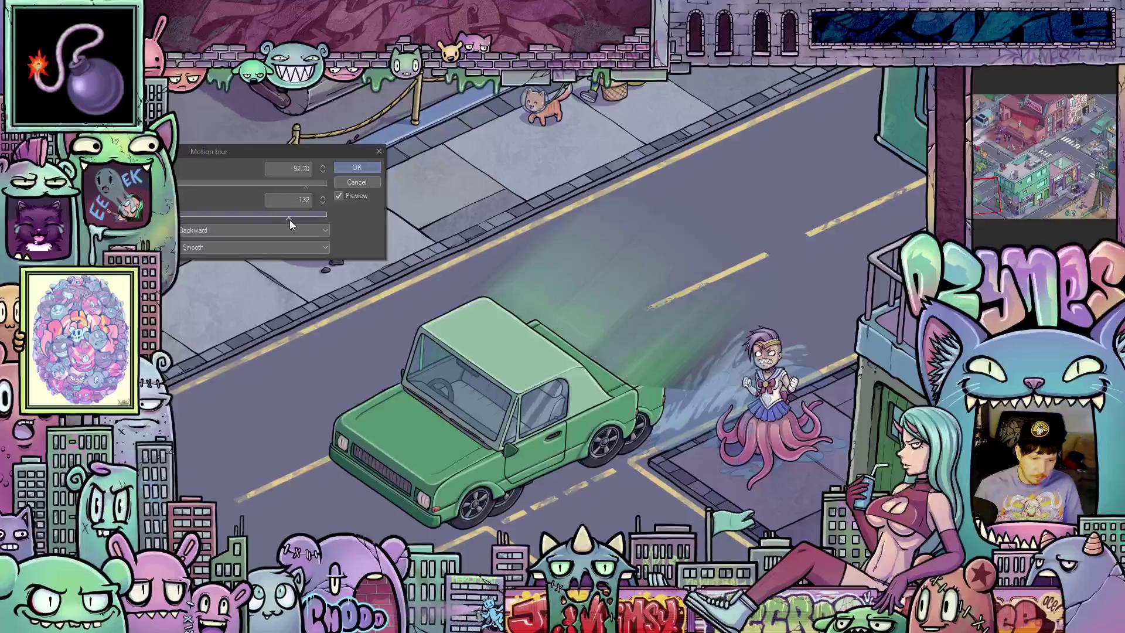
pyautogui.moveTo(289, 218); pyautogui.dragTo(297, 219)
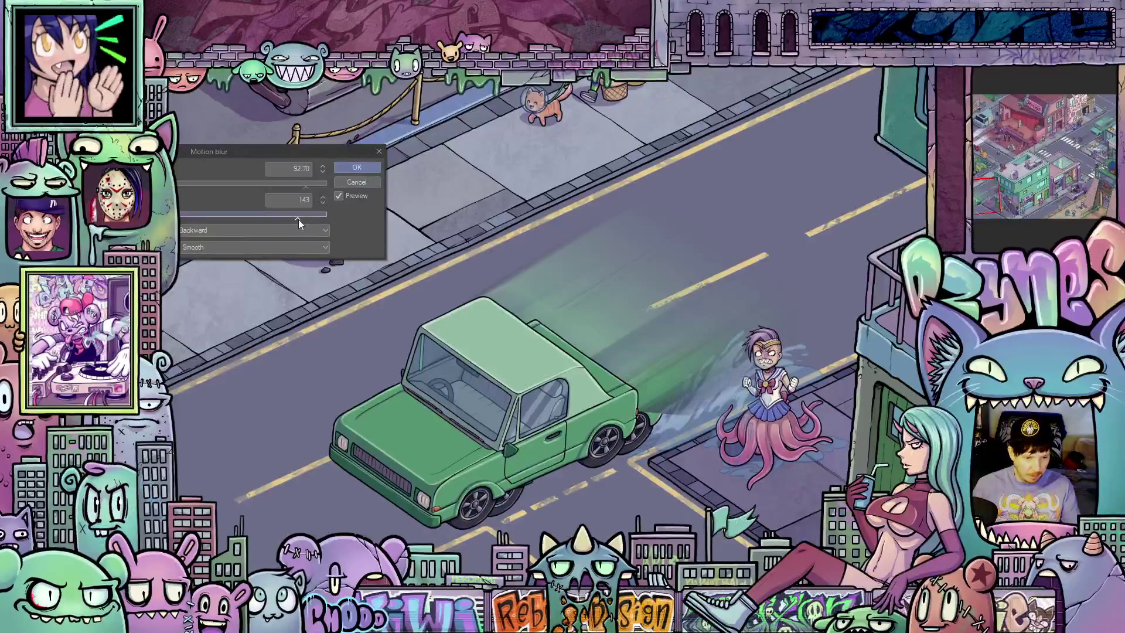
pyautogui.moveTo(298, 219); pyautogui.dragTo(300, 220)
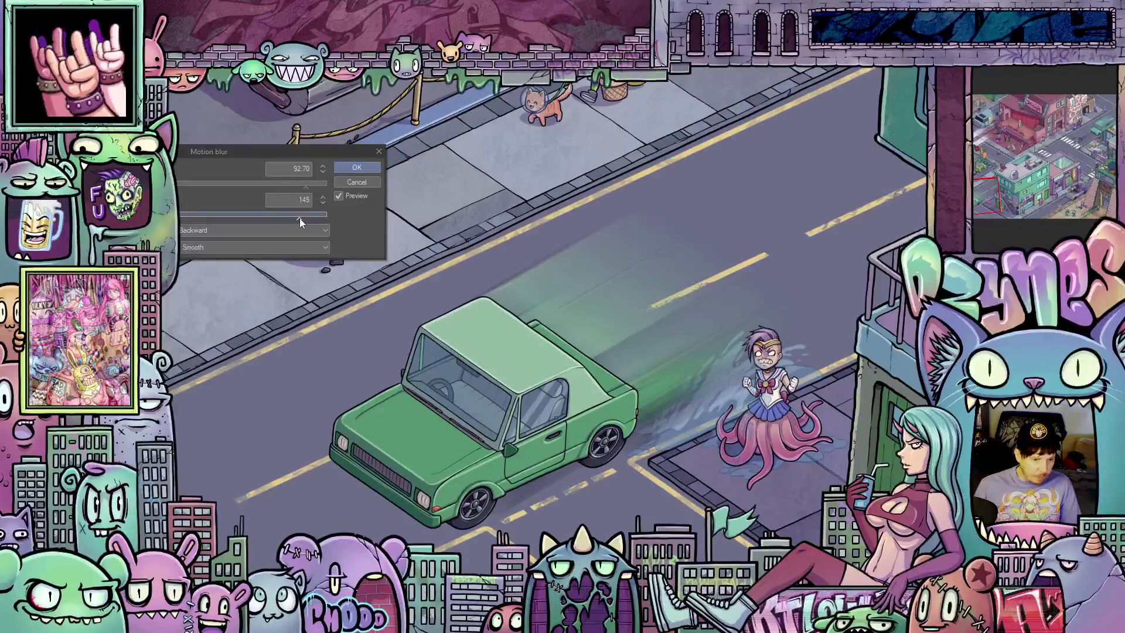
pyautogui.moveTo(300, 218); pyautogui.dragTo(304, 219)
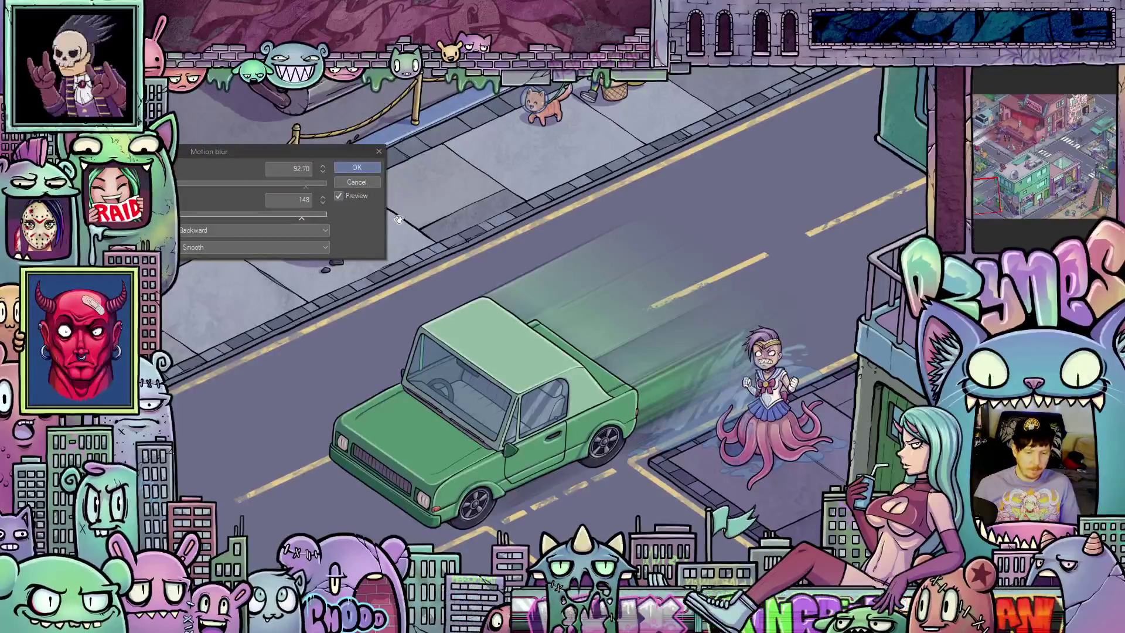
# - Step the motion blur's second value up to 151, then drop the first to 28.18
pyautogui.click(322, 198)
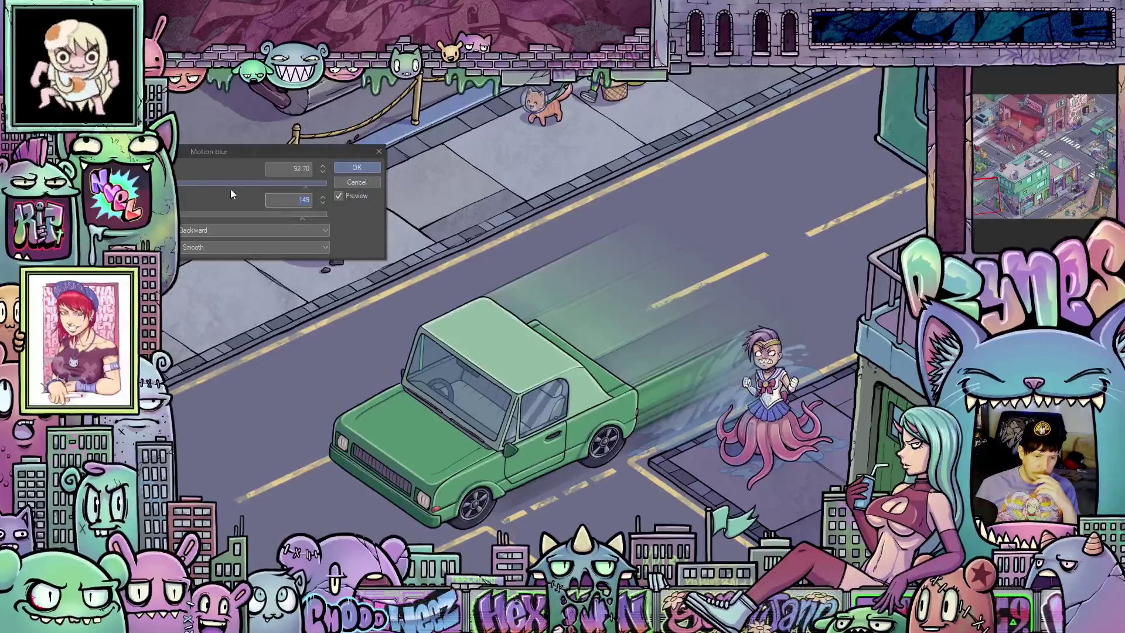
pyautogui.click(324, 198)
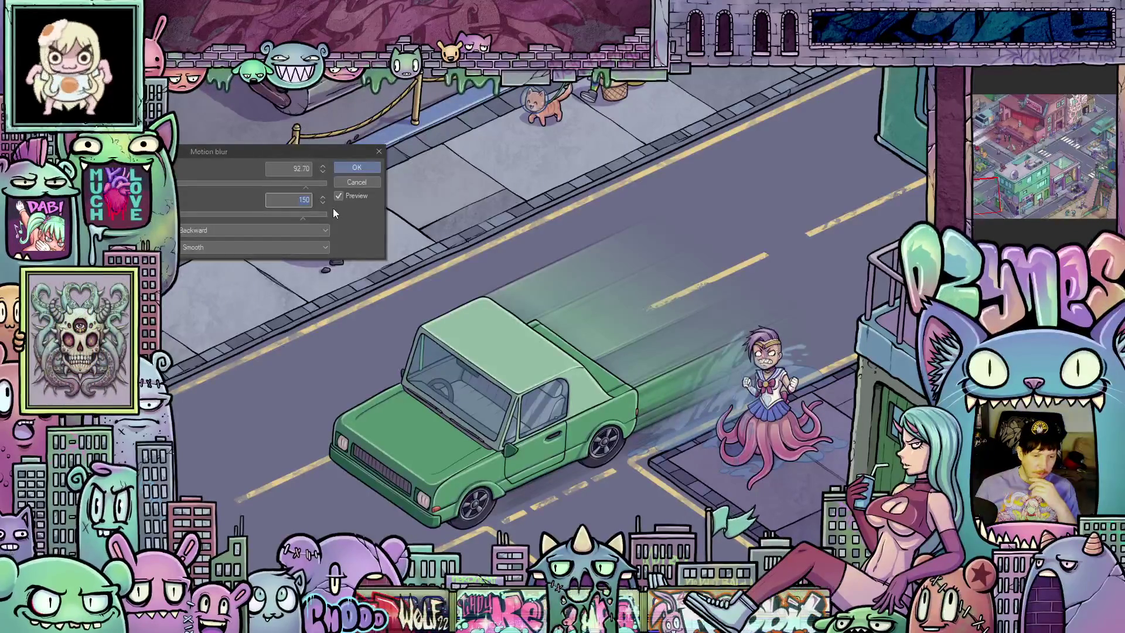
pyautogui.click(324, 196)
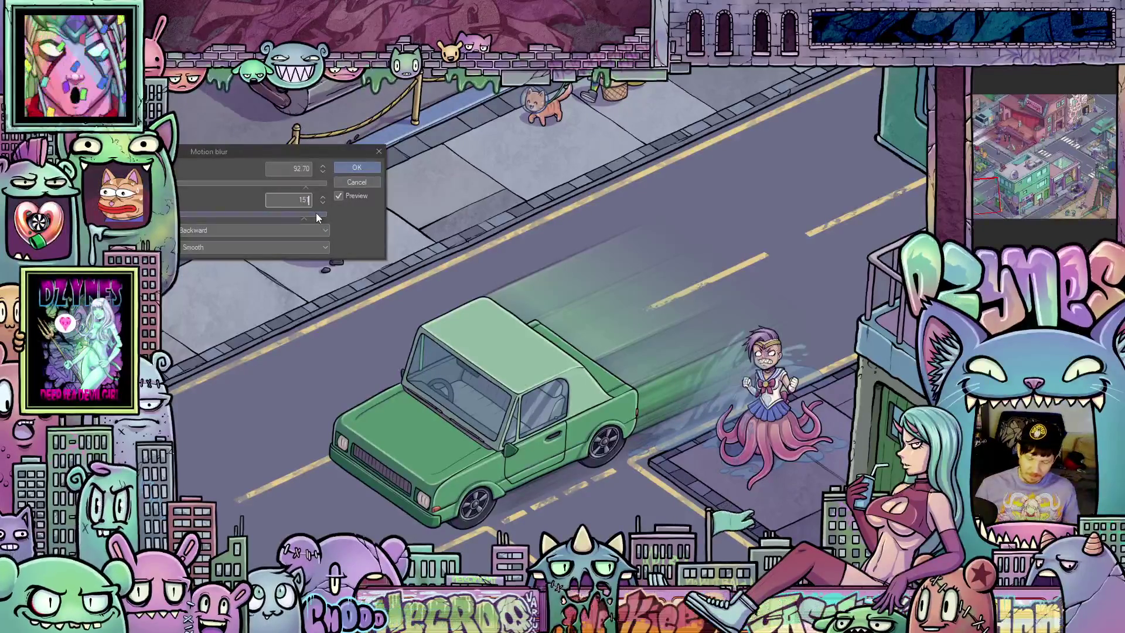
pyautogui.press('BackSpace')
pyautogui.write('0')
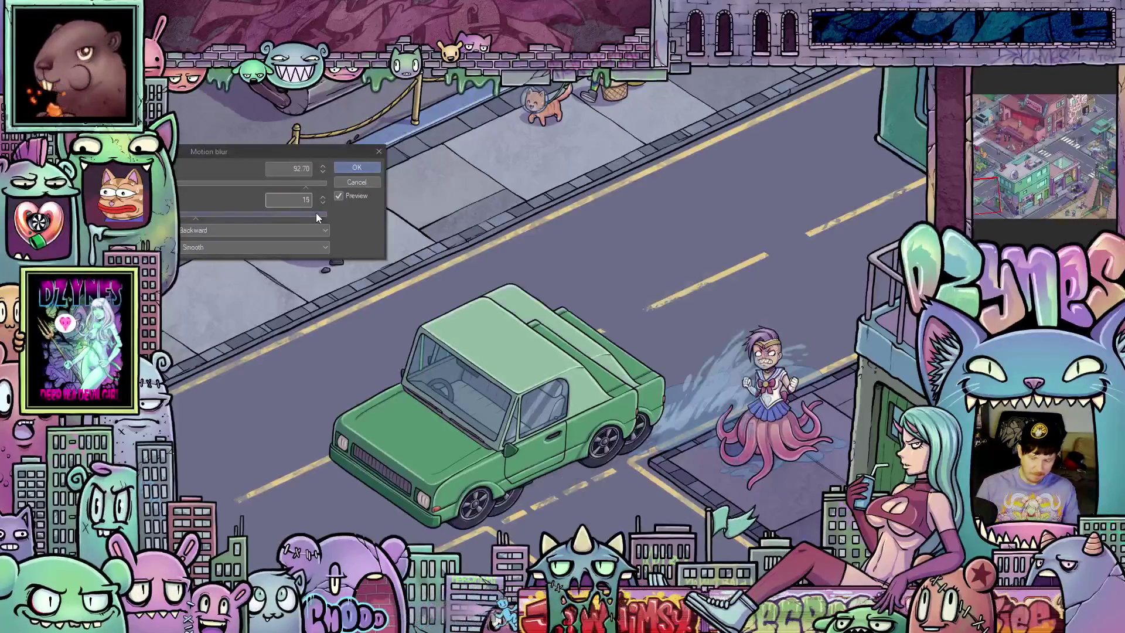
pyautogui.write('5')
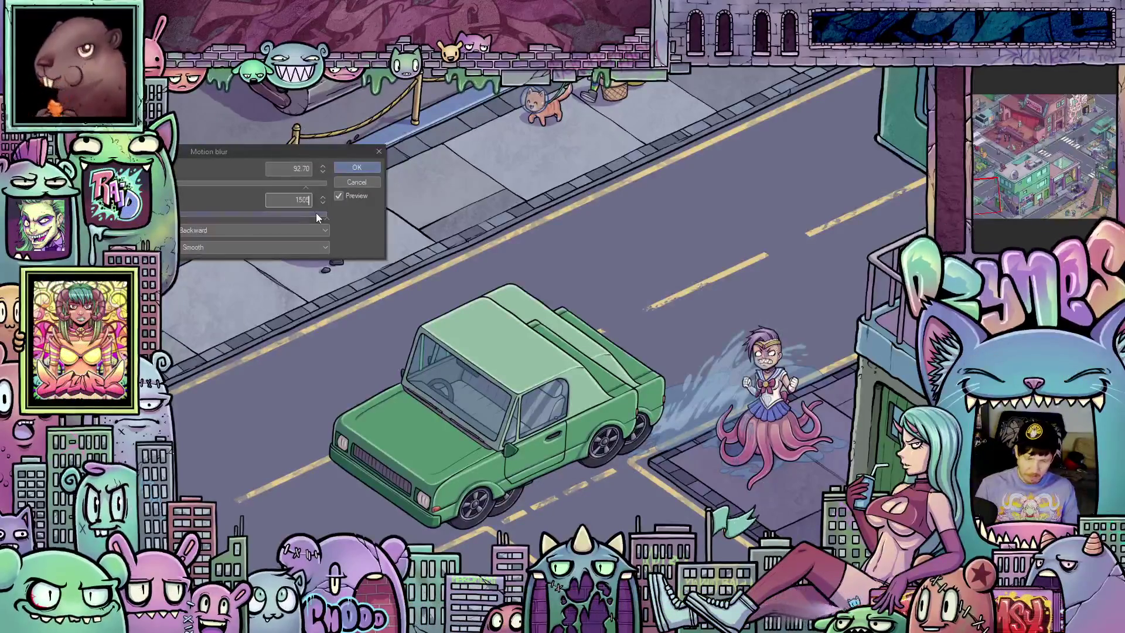
pyautogui.press('BackSpace')
pyautogui.write('1')
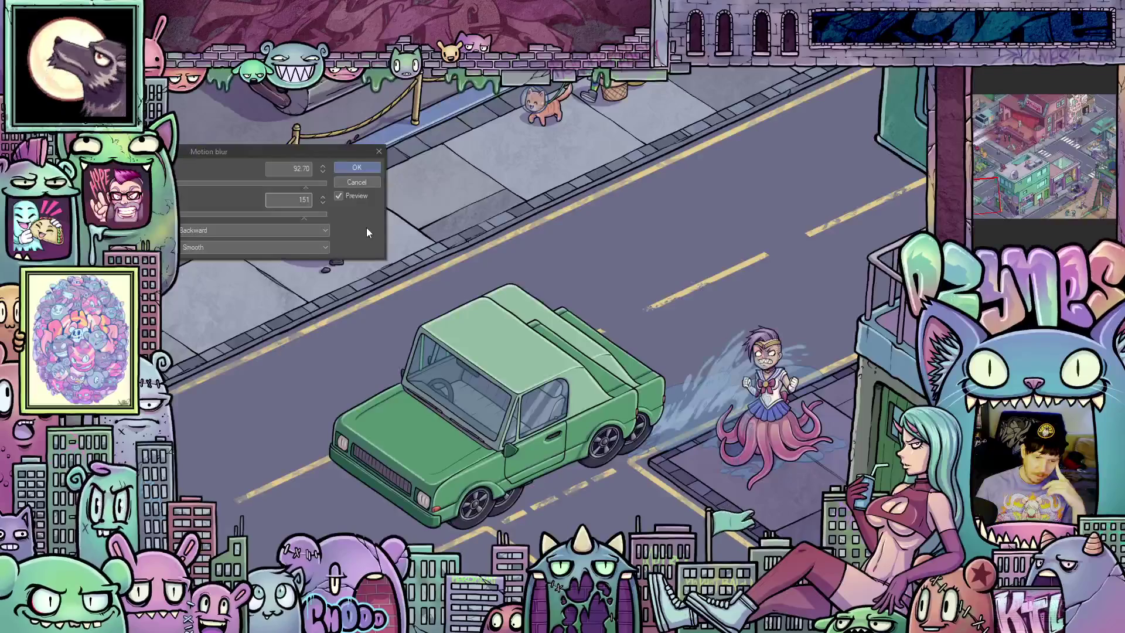
pyautogui.press('Tab')
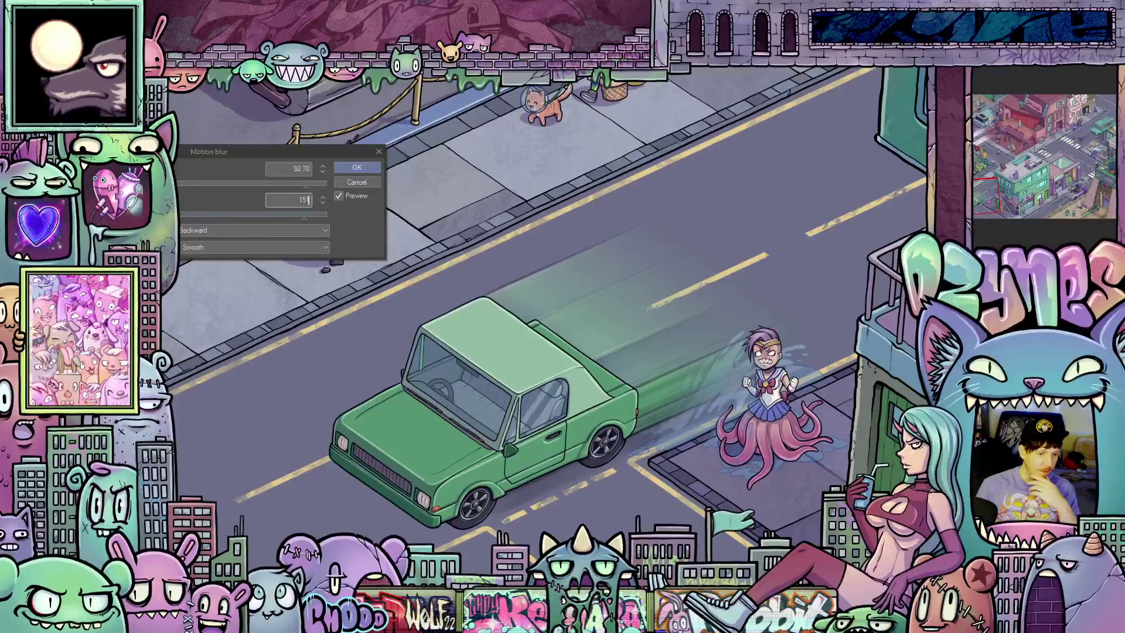
pyautogui.click(190, 183)
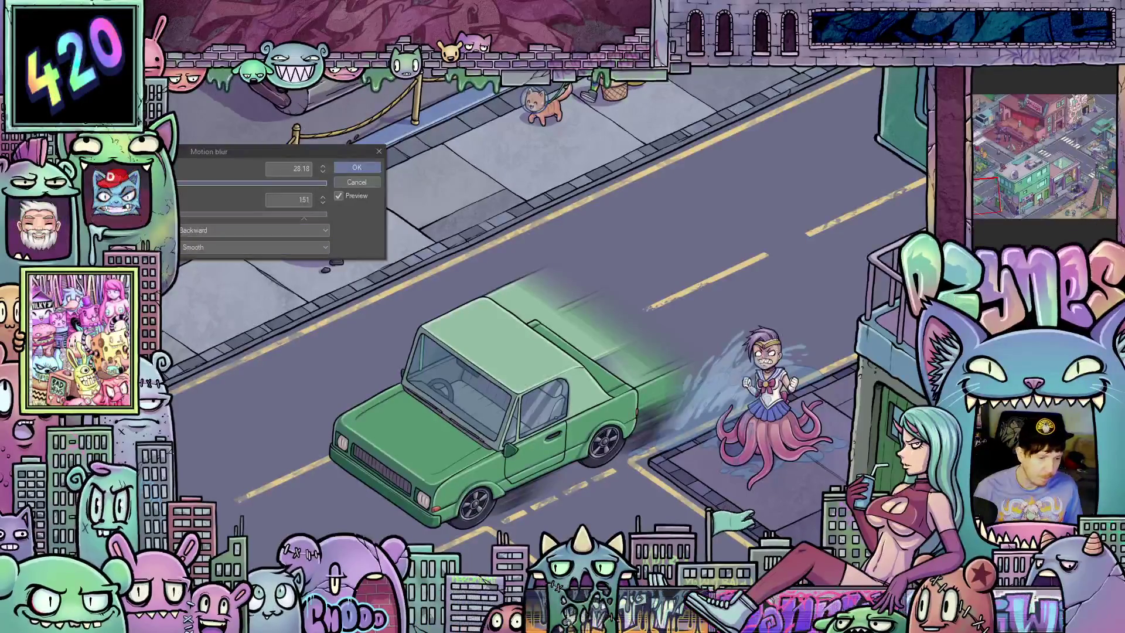
# - Step the motion blur's first value down to 20.00 and zoom in to check the trail
pyautogui.click(303, 183)
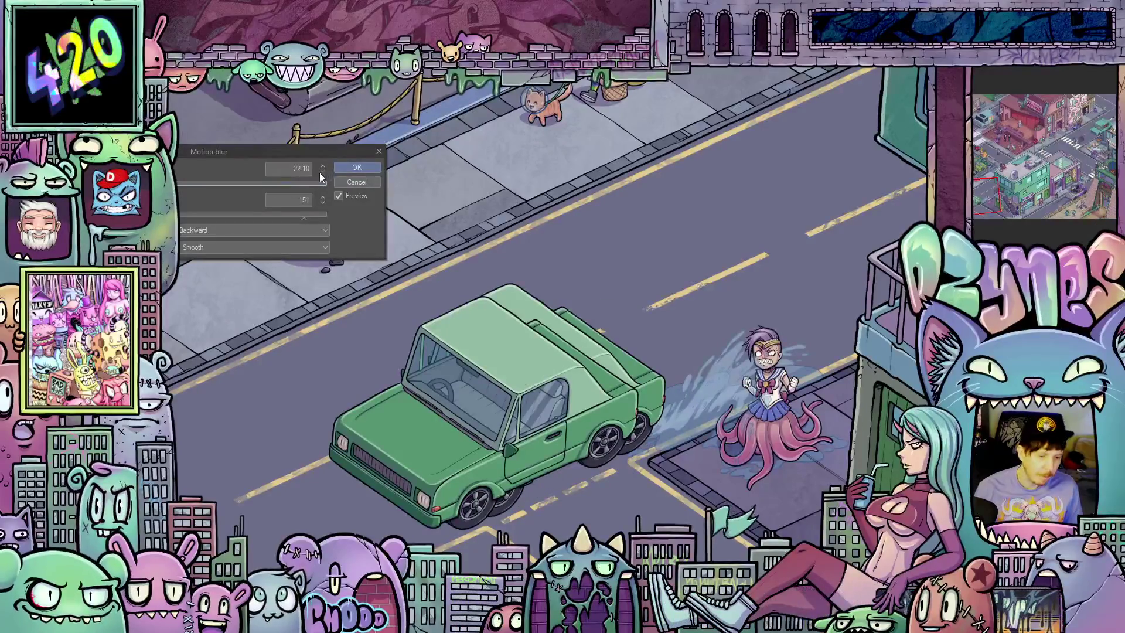
pyautogui.click(323, 172)
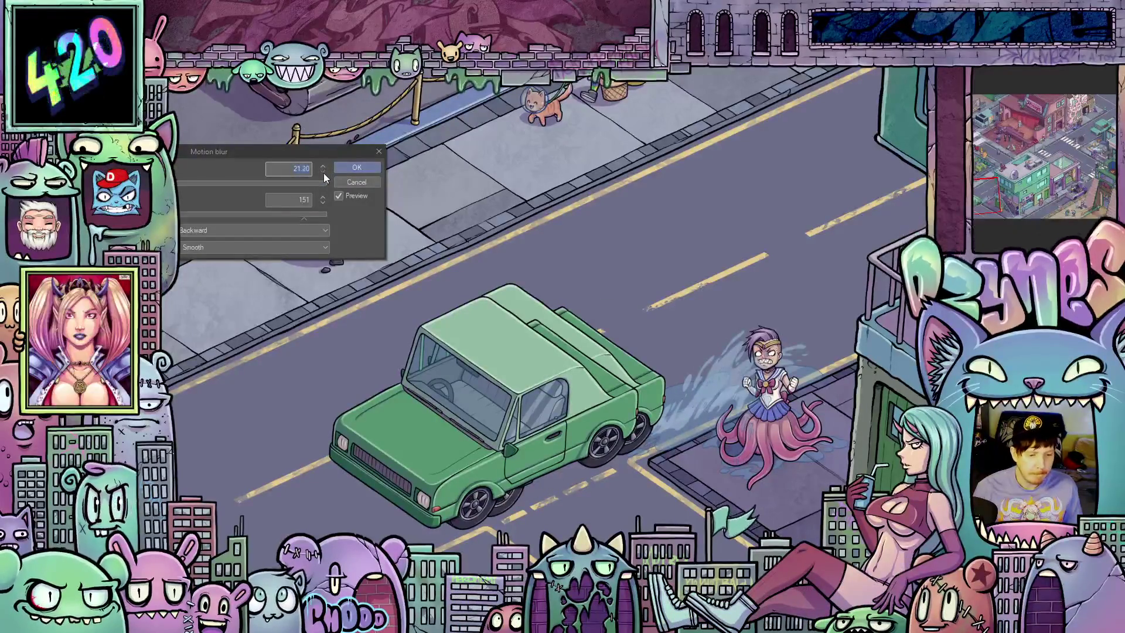
pyautogui.click(323, 174)
pyautogui.click(323, 174)
pyautogui.click(323, 173)
pyautogui.click(323, 174)
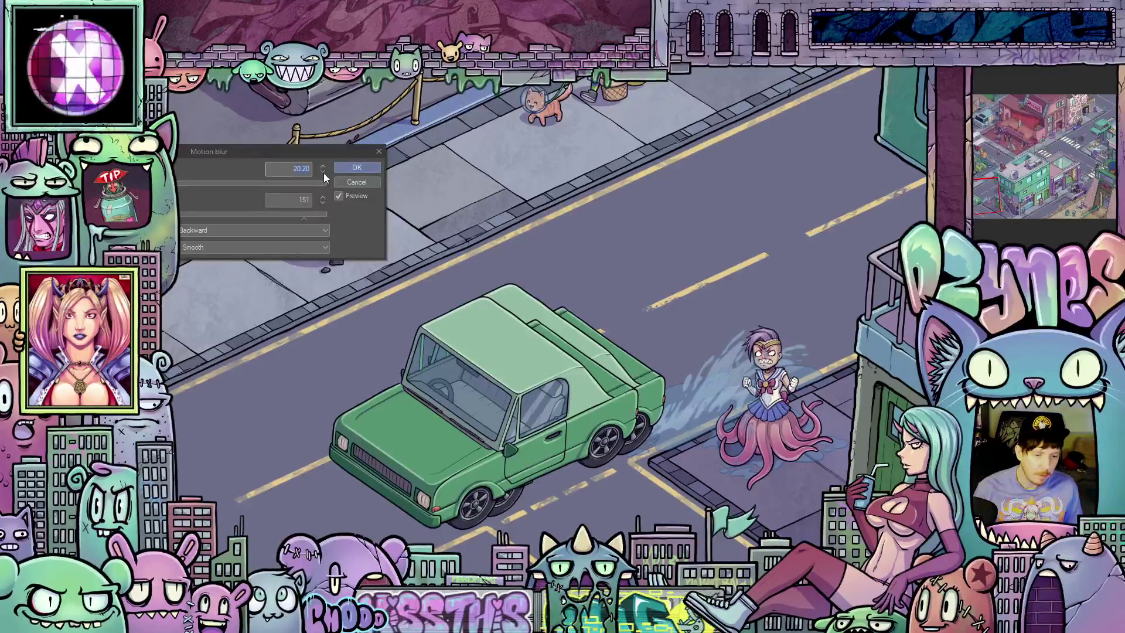
pyautogui.click(323, 174)
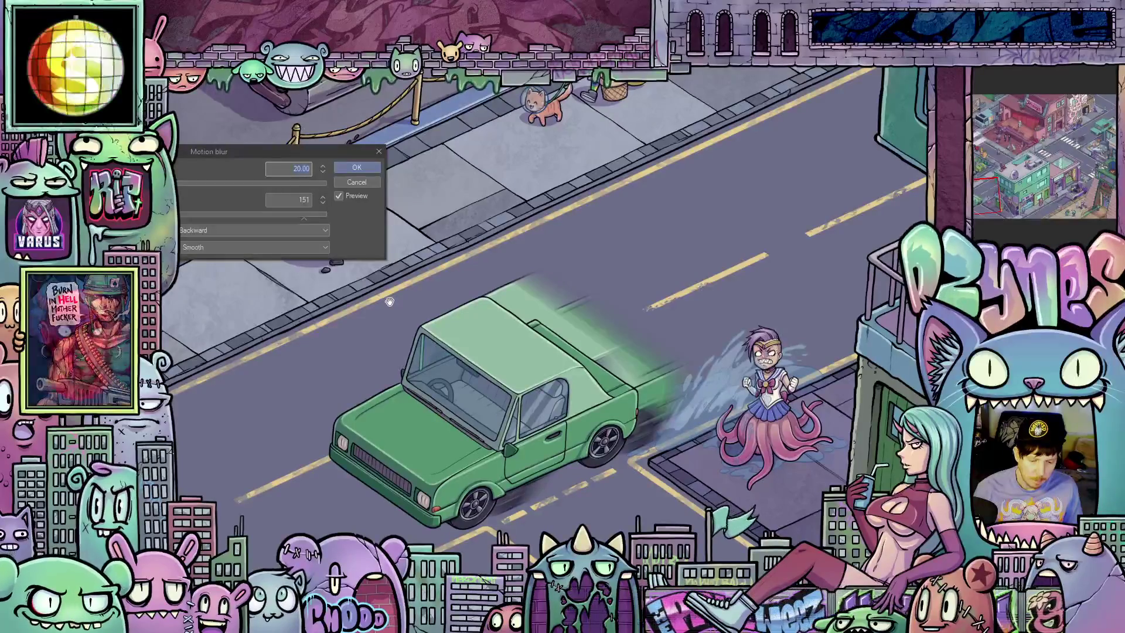
pyautogui.scroll(-4, 586, 441)
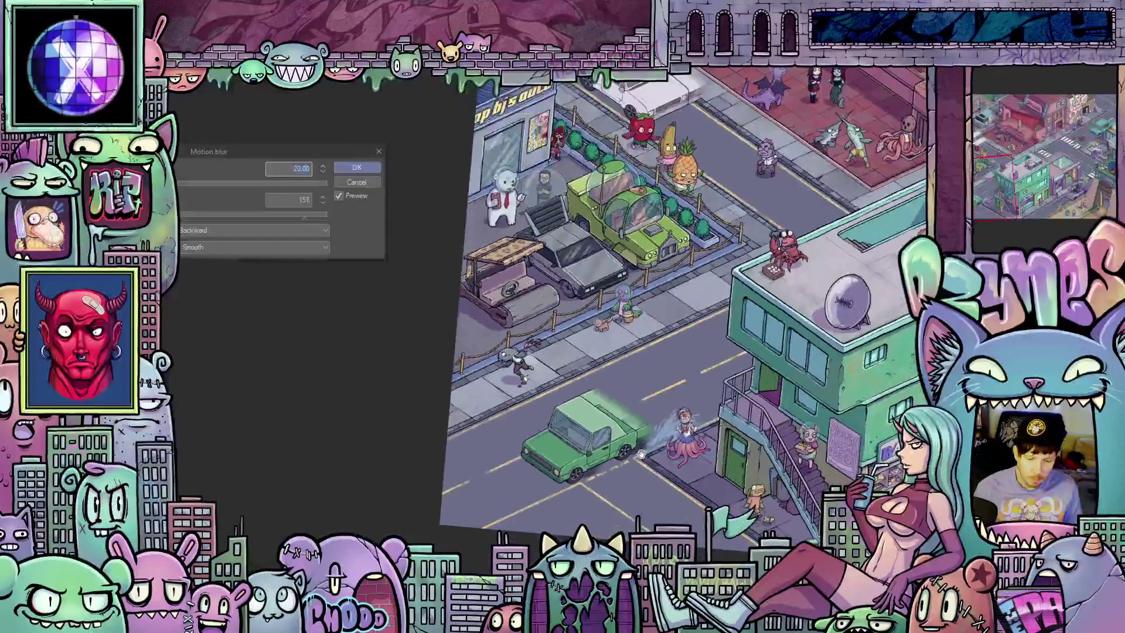
pyautogui.scroll(2, 625, 439)
pyautogui.scroll(3, 625, 439)
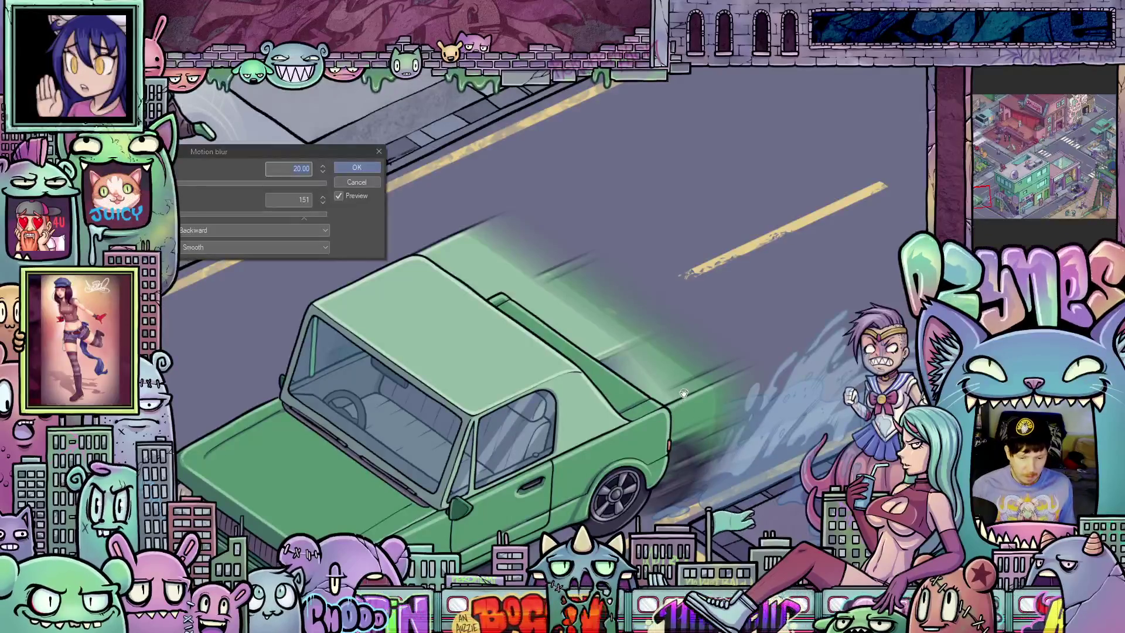
pyautogui.scroll(1, 683, 396)
pyautogui.scroll(1, 683, 393)
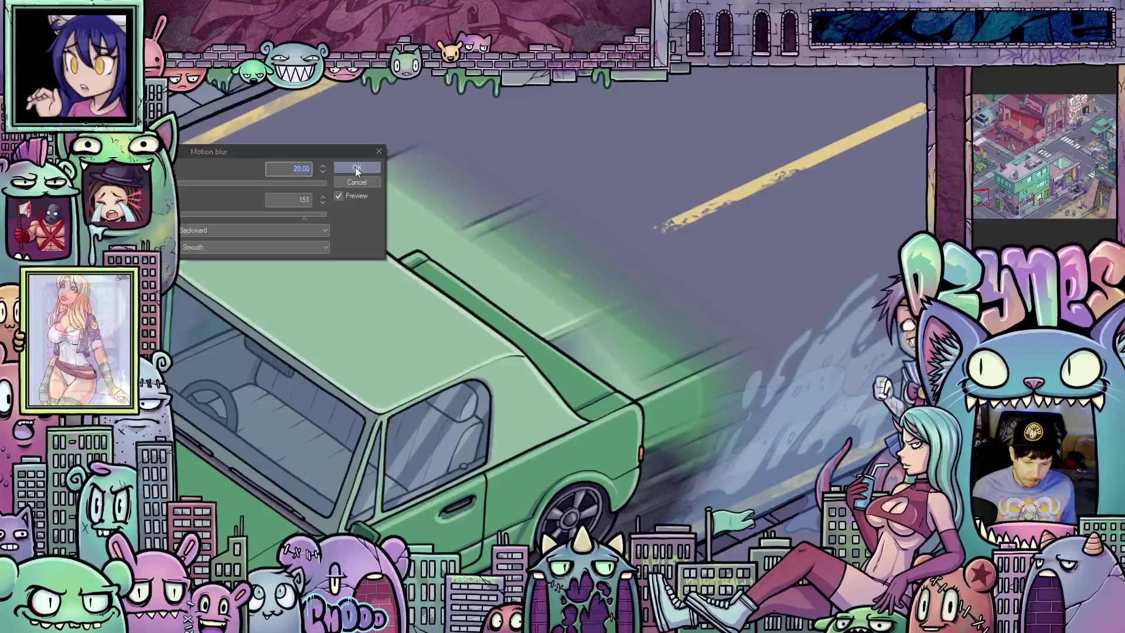
pyautogui.scroll(-4, 530, 299)
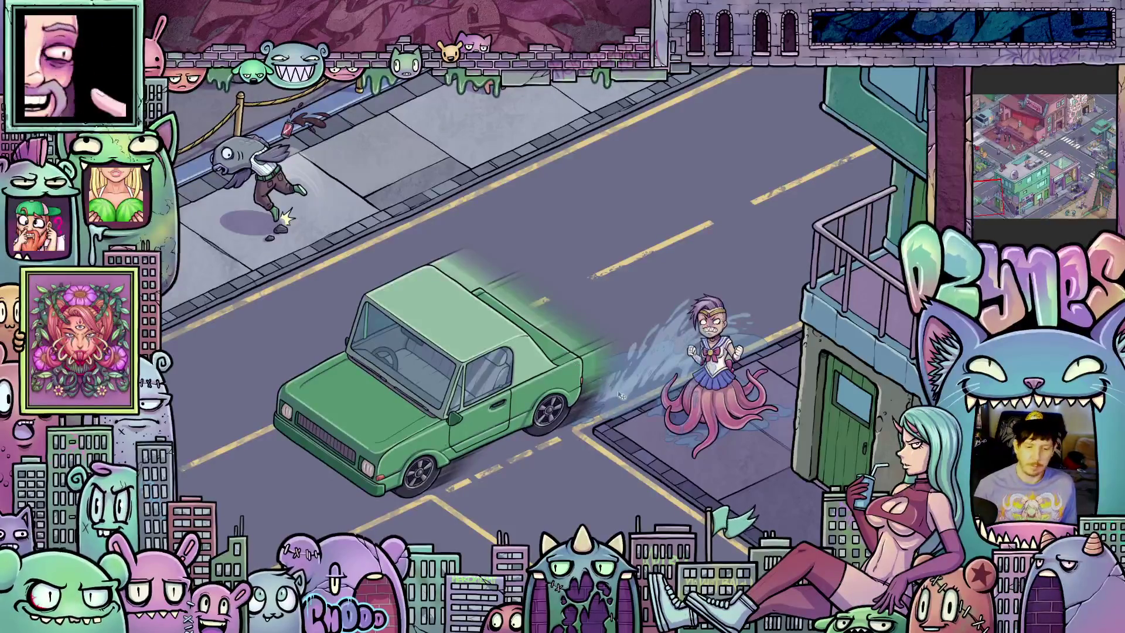
pyautogui.scroll(-5, 621, 393)
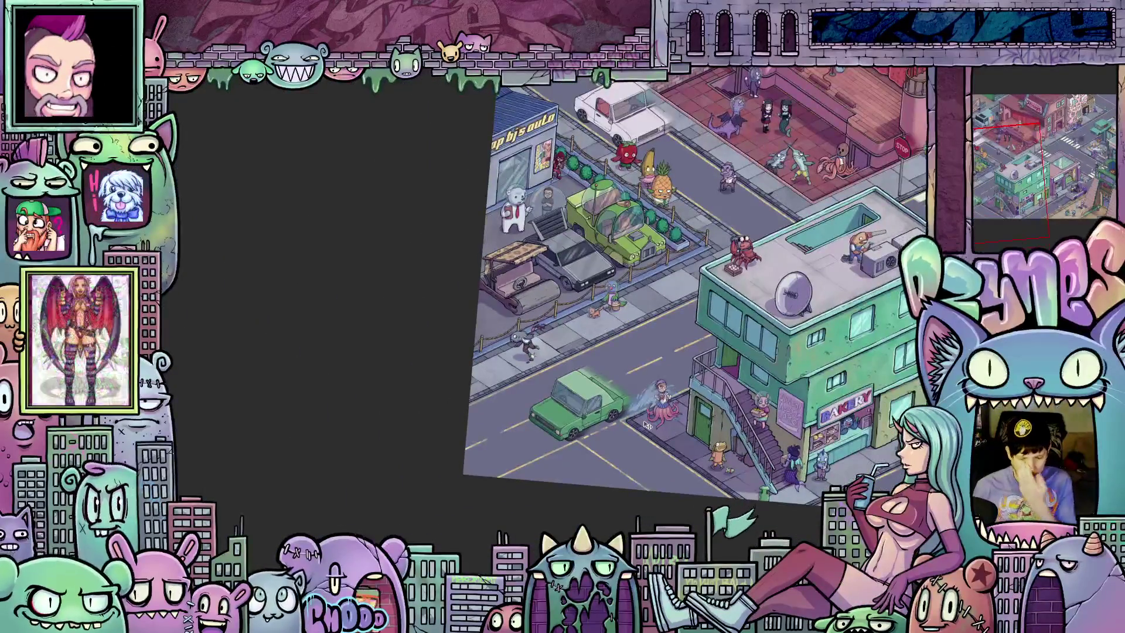
pyautogui.scroll(5, 647, 425)
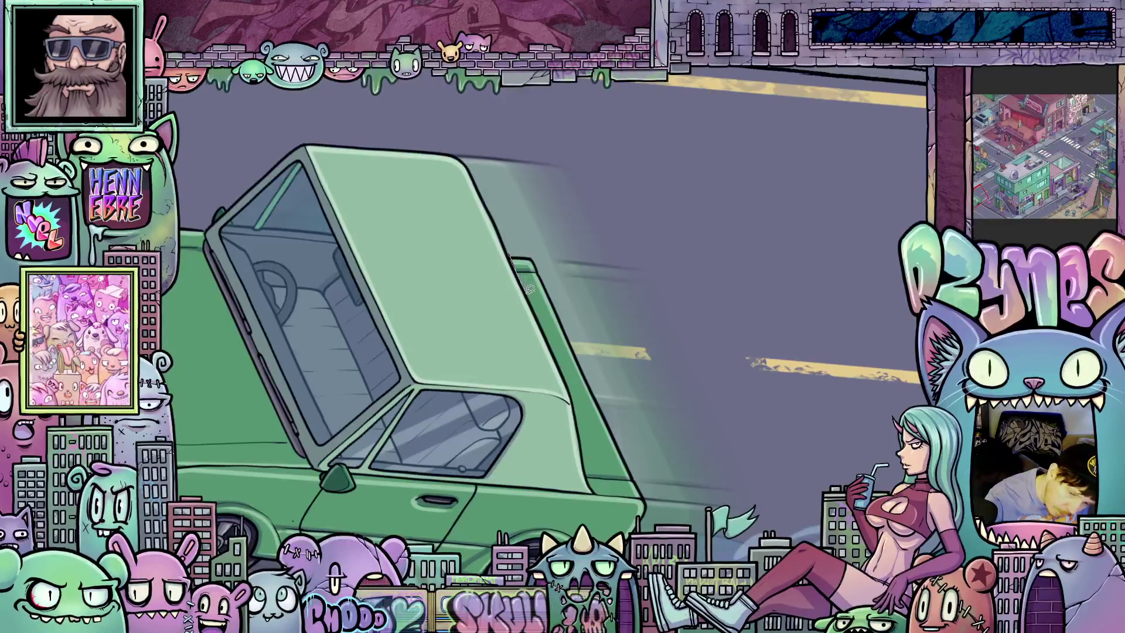
pyautogui.moveTo(549, 332); pyautogui.dragTo(668, 487)
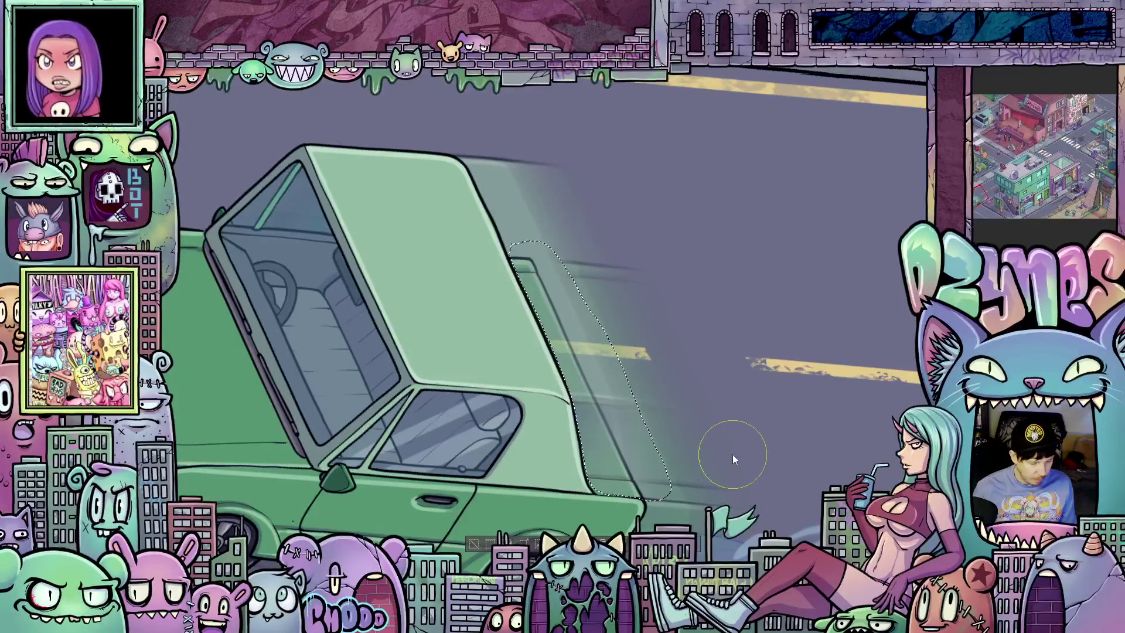
pyautogui.moveTo(733, 457)
pyautogui.mouseDown()
pyautogui.moveTo(814, 375)
pyautogui.moveTo(841, 310)
pyautogui.mouseUp()
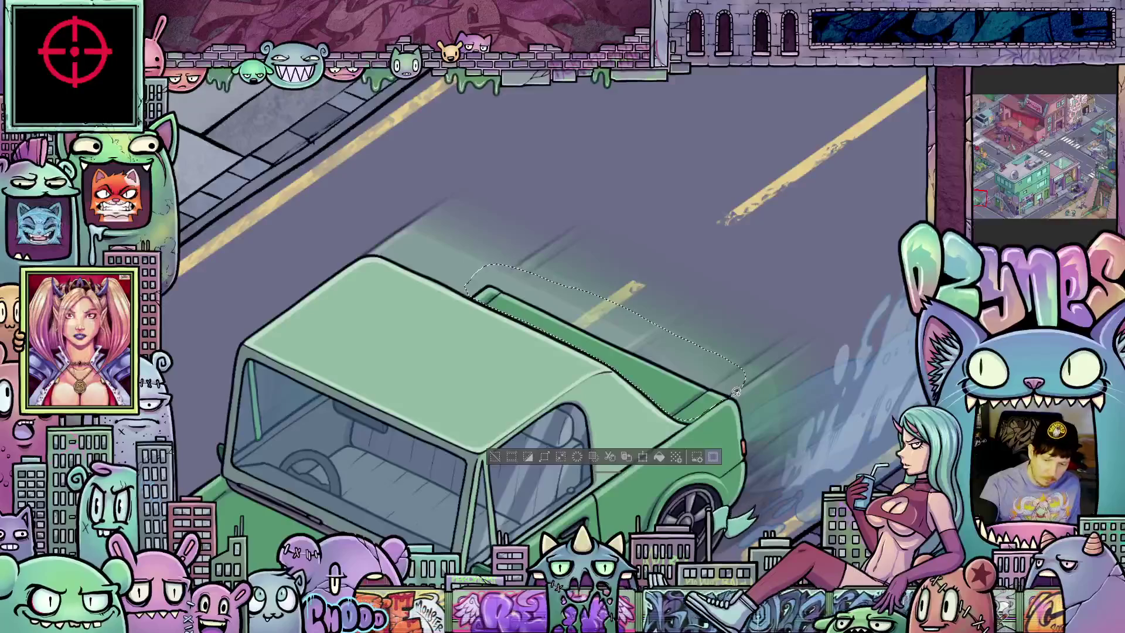
pyautogui.moveTo(737, 390)
pyautogui.mouseDown()
pyautogui.moveTo(826, 305)
pyautogui.moveTo(674, 214)
pyautogui.moveTo(593, 186)
pyautogui.moveTo(510, 246)
pyautogui.moveTo(528, 300)
pyautogui.moveTo(736, 391)
pyautogui.mouseUp()
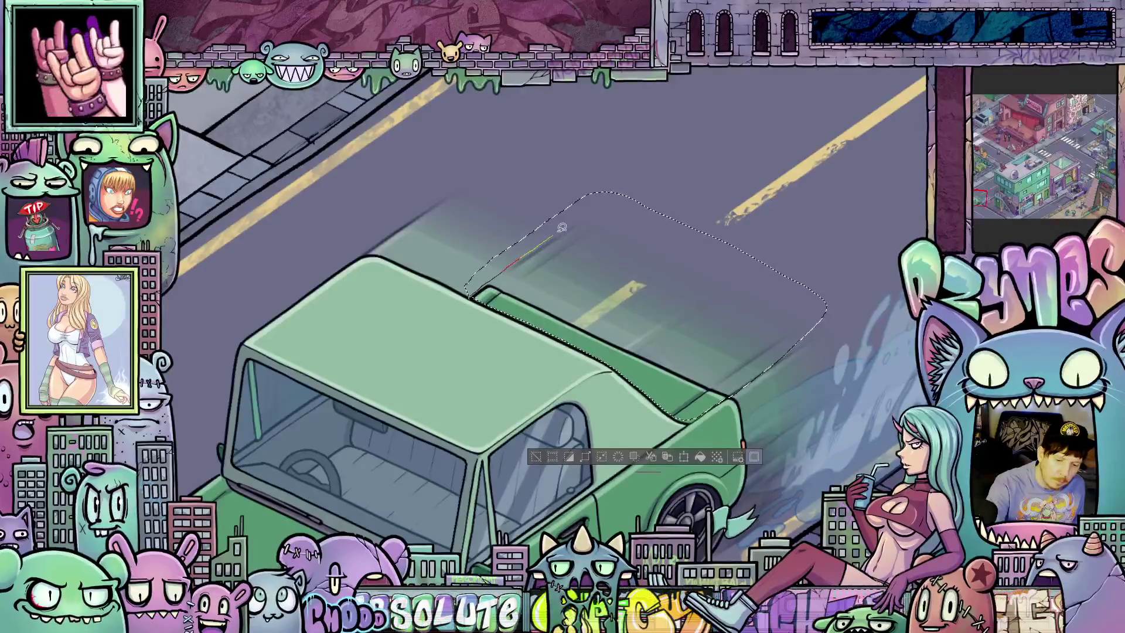
pyautogui.moveTo(640, 165)
pyautogui.mouseDown()
pyautogui.moveTo(586, 223)
pyautogui.moveTo(498, 281)
pyautogui.moveTo(472, 321)
pyautogui.mouseUp()
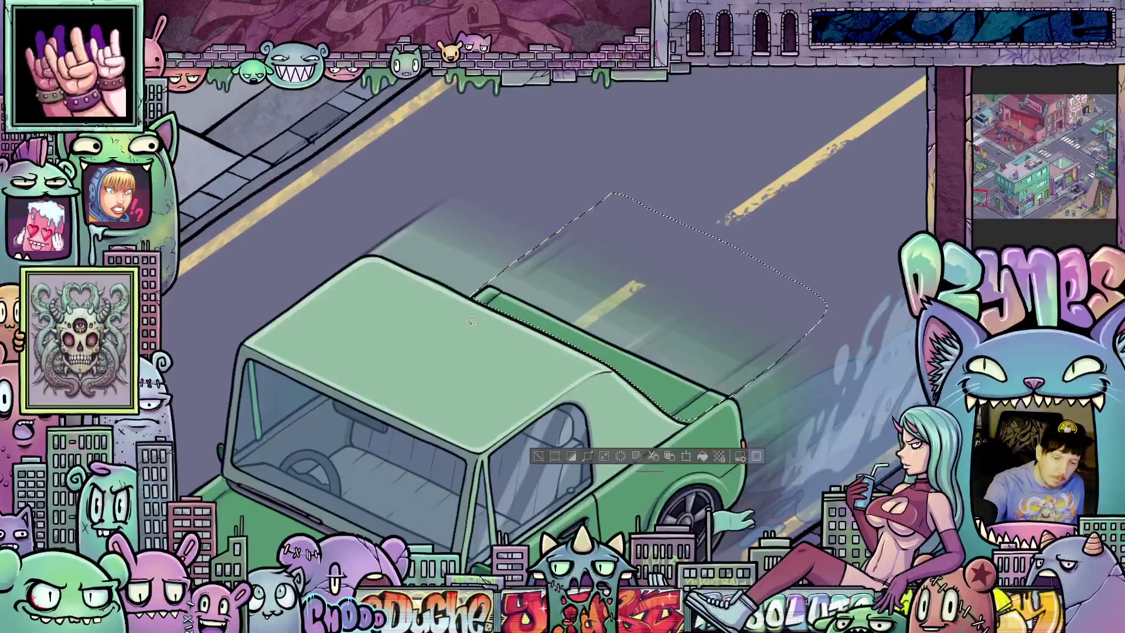
pyautogui.moveTo(791, 231)
pyautogui.mouseDown()
pyautogui.moveTo(823, 301)
pyautogui.moveTo(759, 239)
pyautogui.mouseUp()
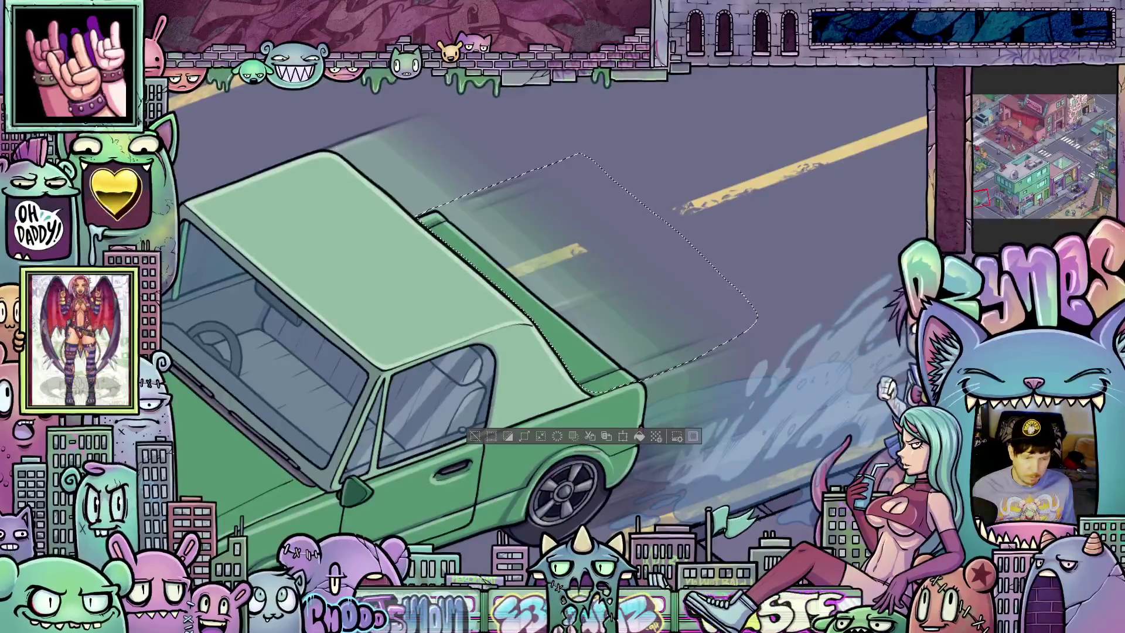
pyautogui.moveTo(6, 293)
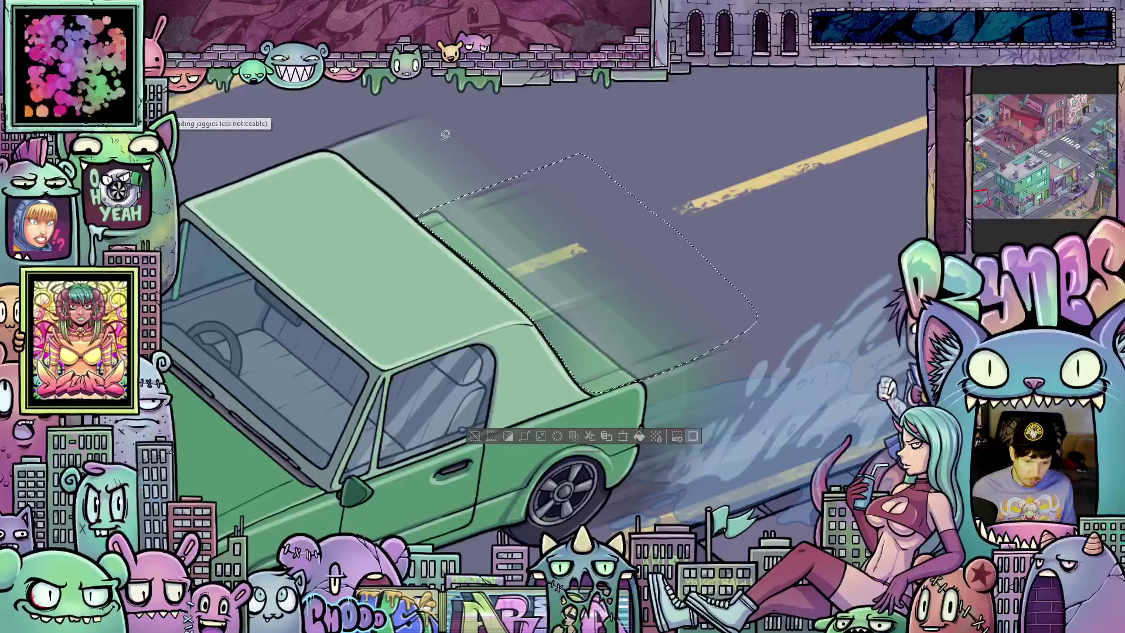
pyautogui.hotkey('ctrl', 'd')
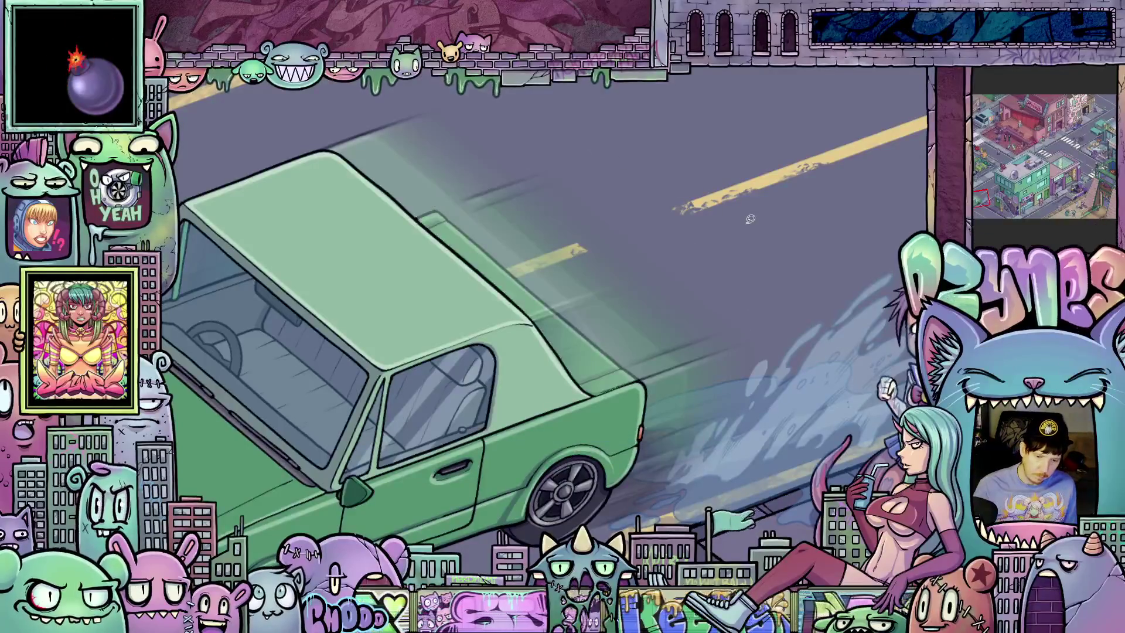
pyautogui.scroll(-3, 747, 234)
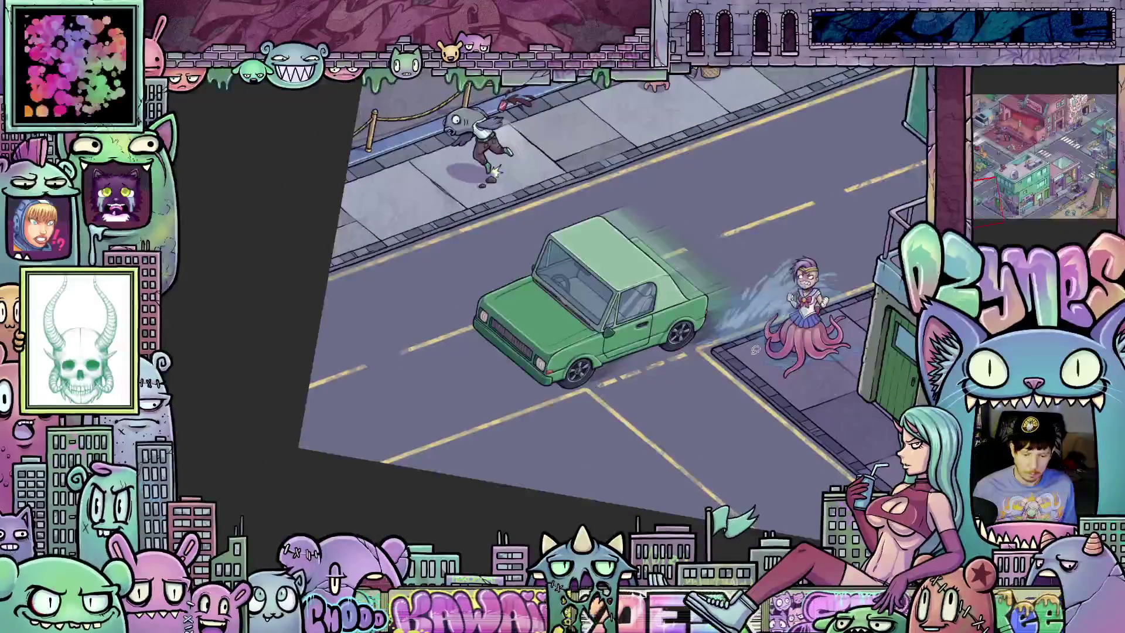
pyautogui.scroll(-2, 744, 249)
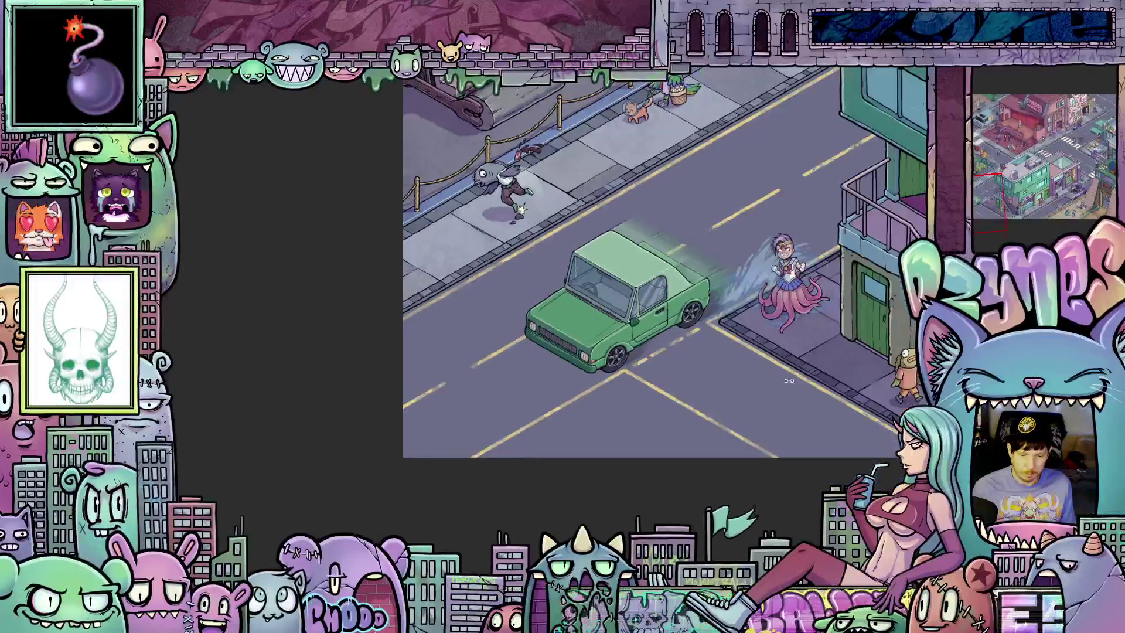
pyautogui.hotkey('ctrl', '0')
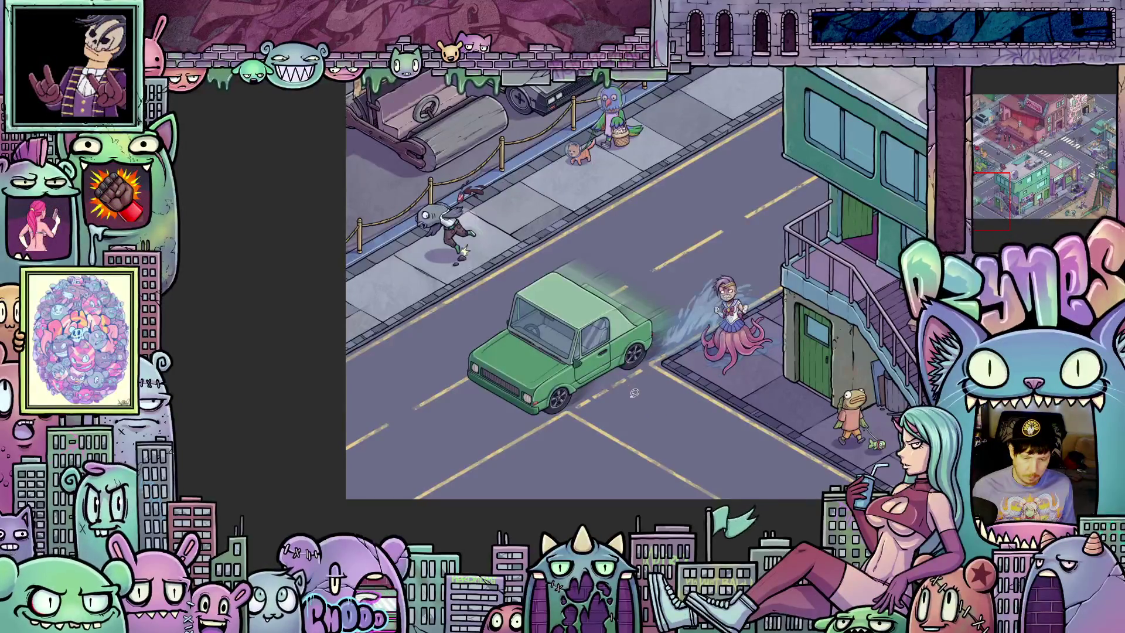
pyautogui.scroll(2, 642, 390)
pyautogui.scroll(4, 639, 346)
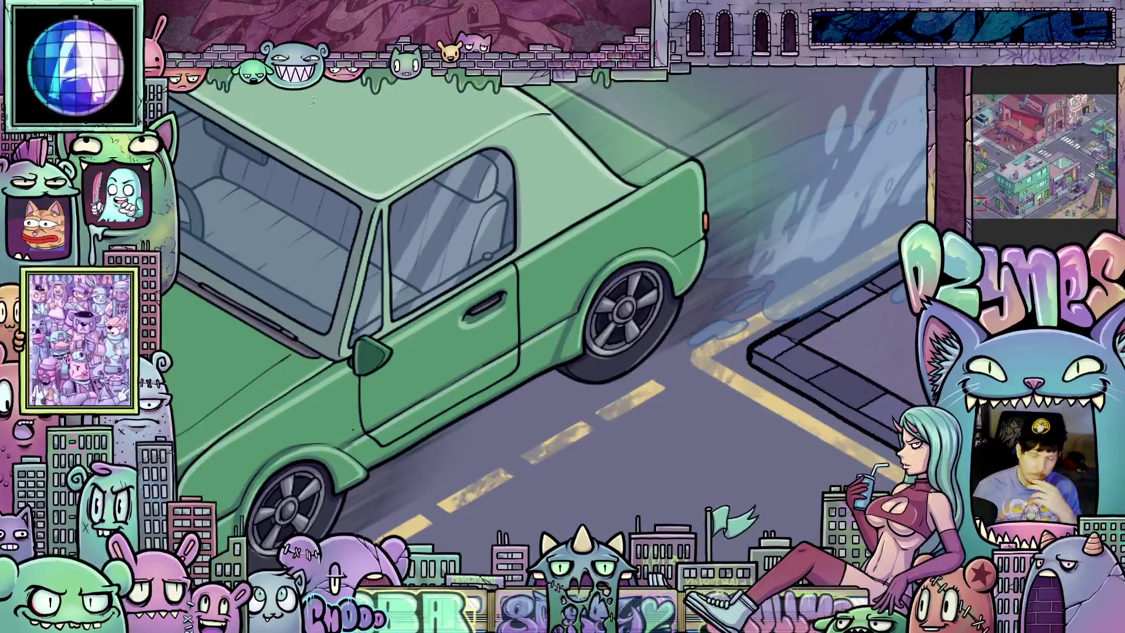
pyautogui.click(235, 59)
pyautogui.moveTo(258, 69)
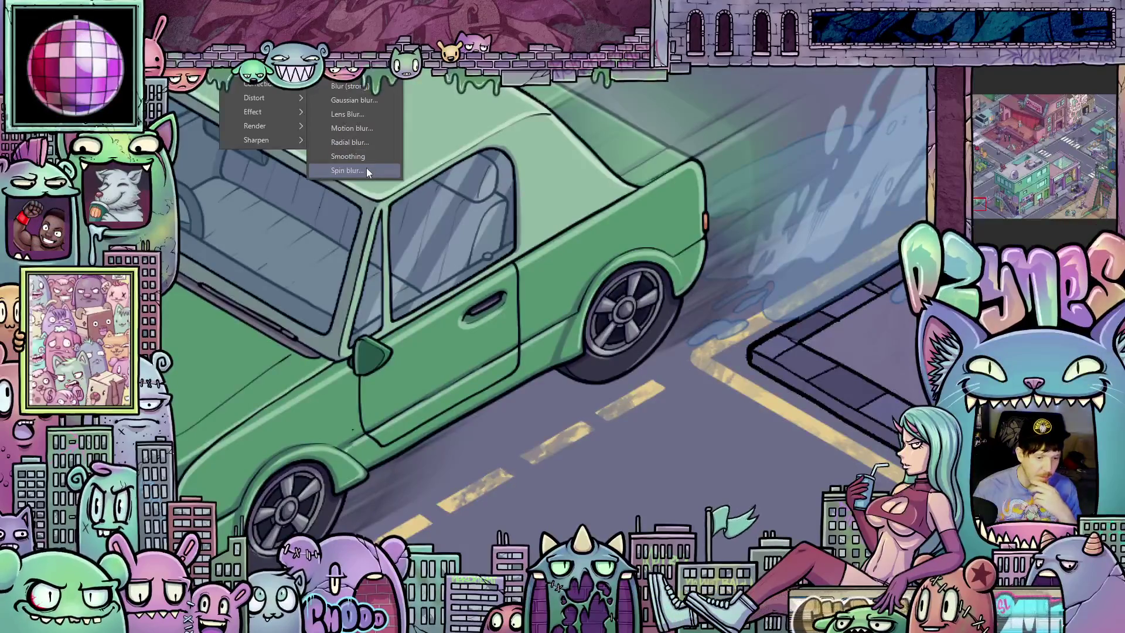
pyautogui.press('Escape')
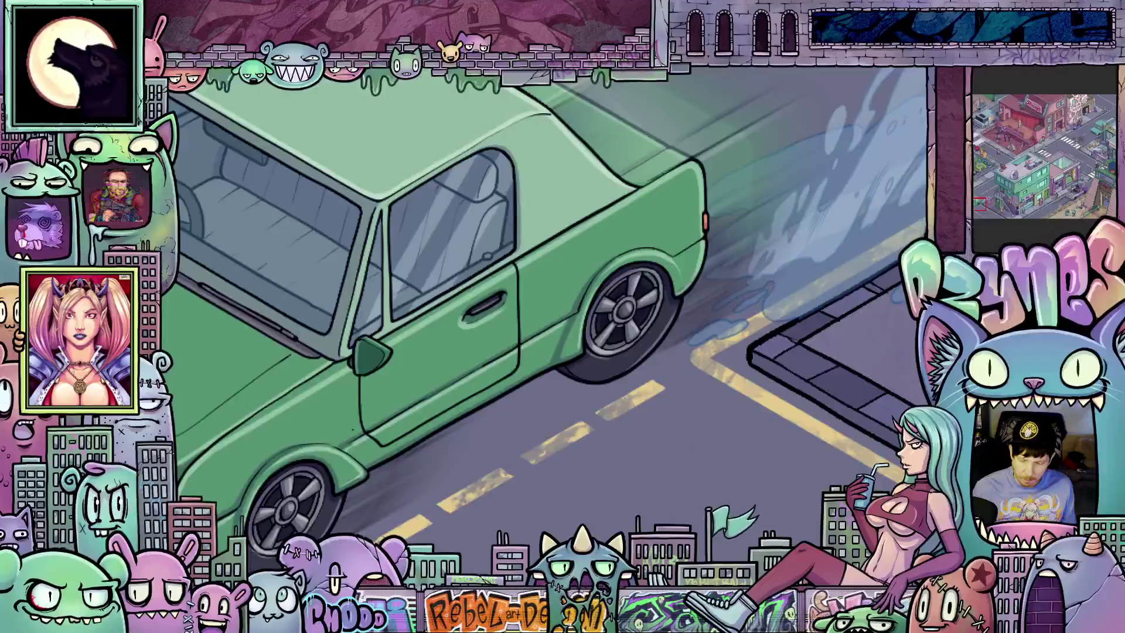
pyautogui.scroll(-5, 706, 487)
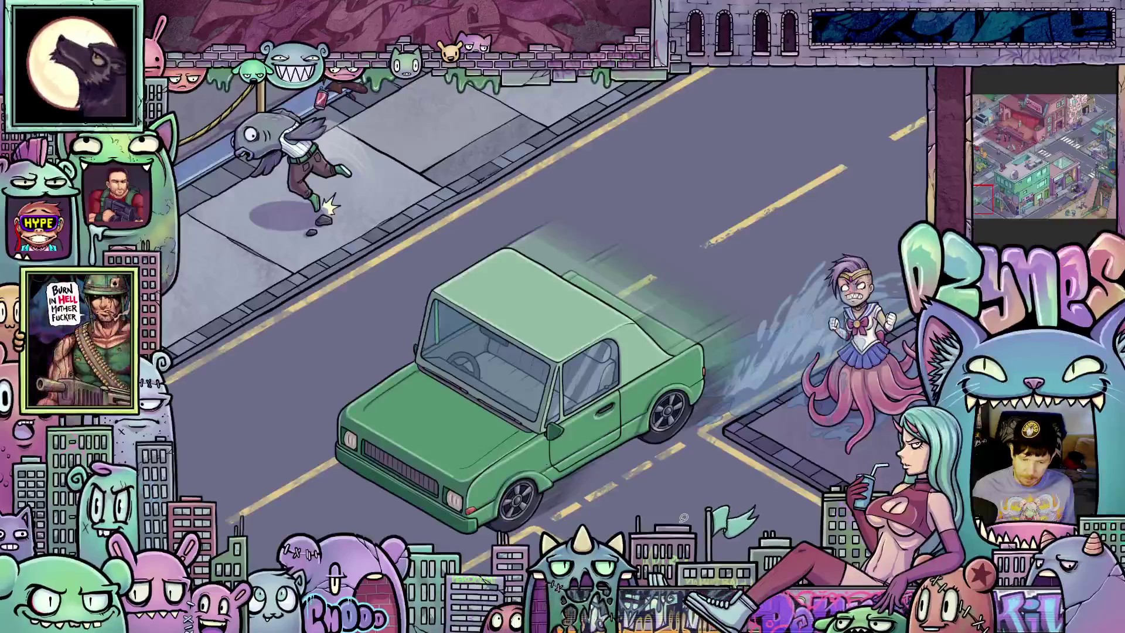
pyautogui.scroll(5, 681, 517)
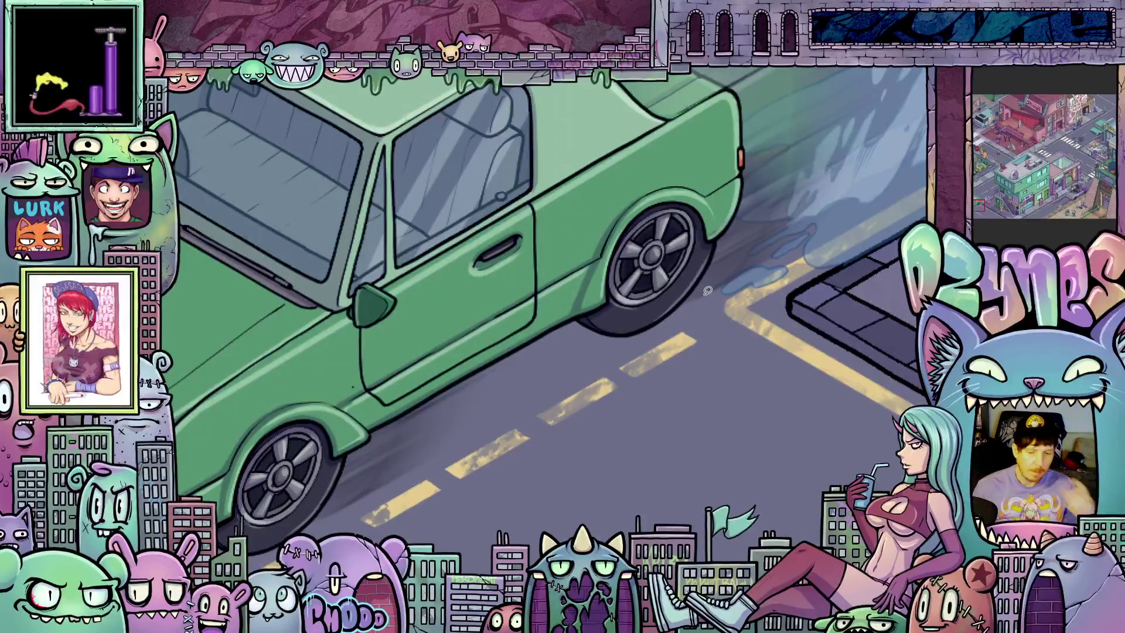
# - Lasso the green car's rear wheel, then zoom out to view the whole car
pyautogui.scroll(2, 707, 289)
pyautogui.moveTo(671, 294); pyautogui.dragTo(680, 384)
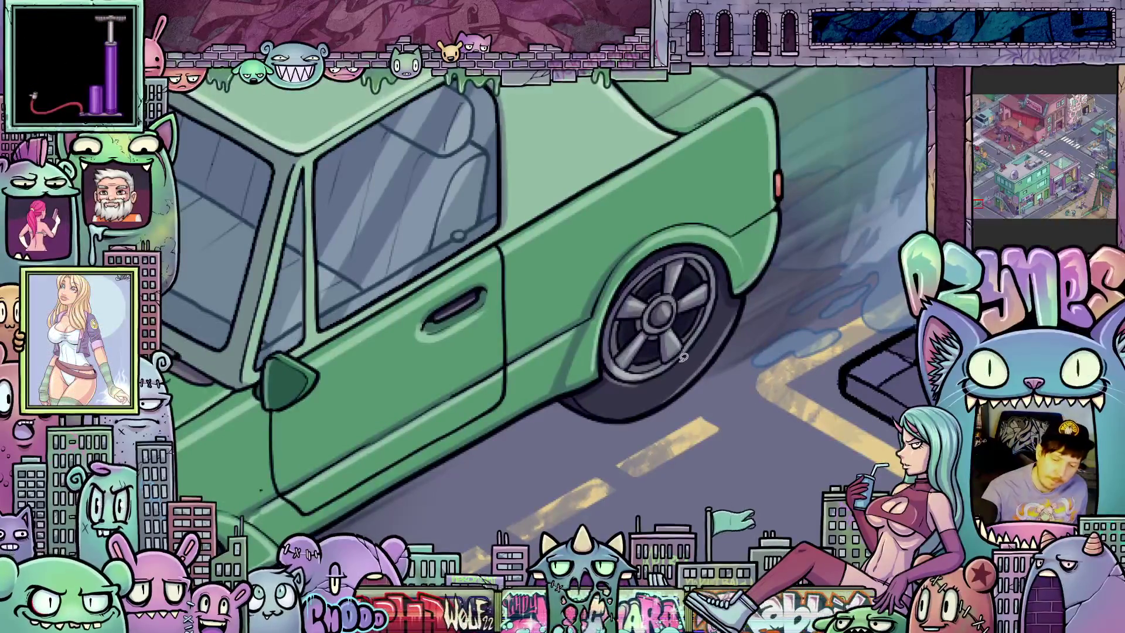
pyautogui.moveTo(686, 354)
pyautogui.mouseDown()
pyautogui.moveTo(722, 281)
pyautogui.moveTo(703, 248)
pyautogui.moveTo(638, 272)
pyautogui.moveTo(601, 356)
pyautogui.moveTo(609, 375)
pyautogui.moveTo(642, 378)
pyautogui.moveTo(693, 352)
pyautogui.mouseUp()
pyautogui.scroll(-3, 695, 374)
pyautogui.moveTo(459, 485); pyautogui.dragTo(640, 371)
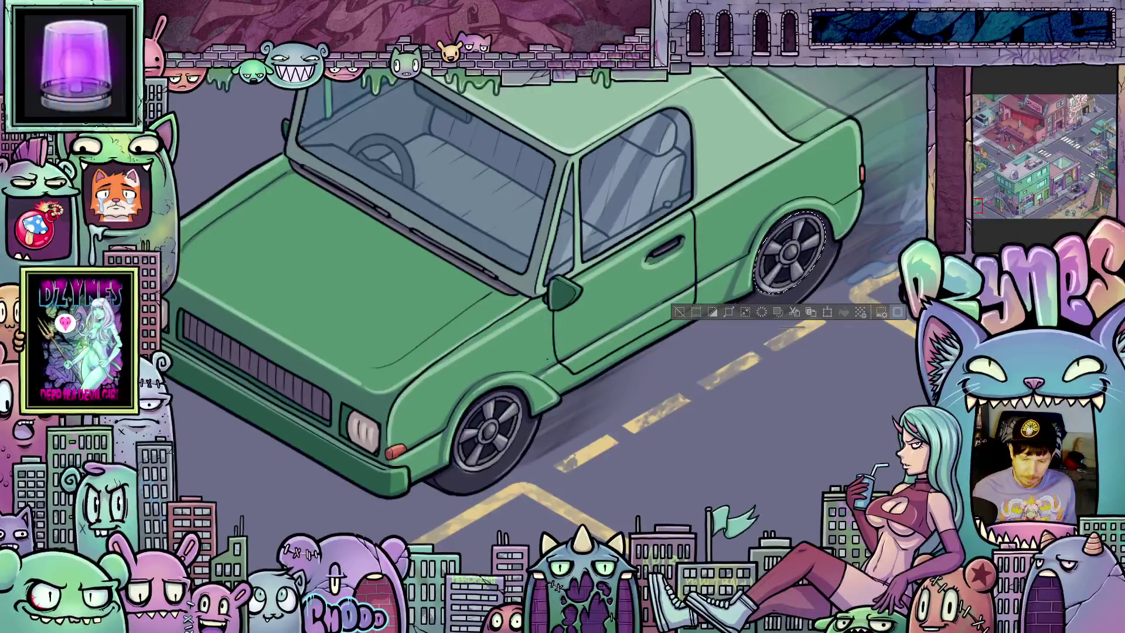
pyautogui.click(234, 56)
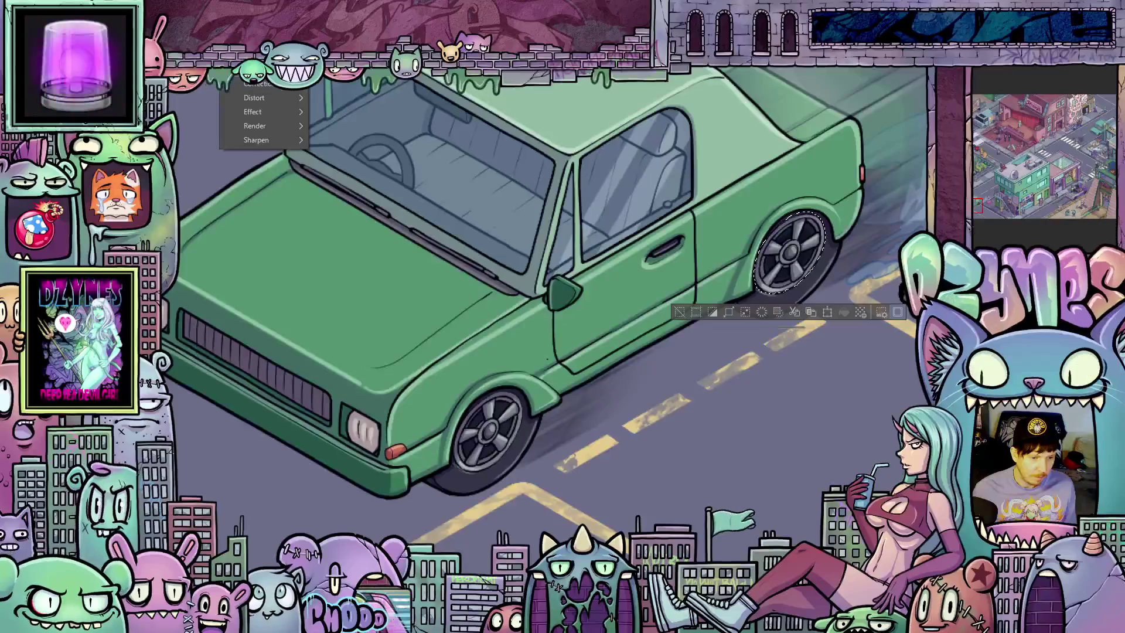
pyautogui.moveTo(257, 69)
pyautogui.click(716, 220)
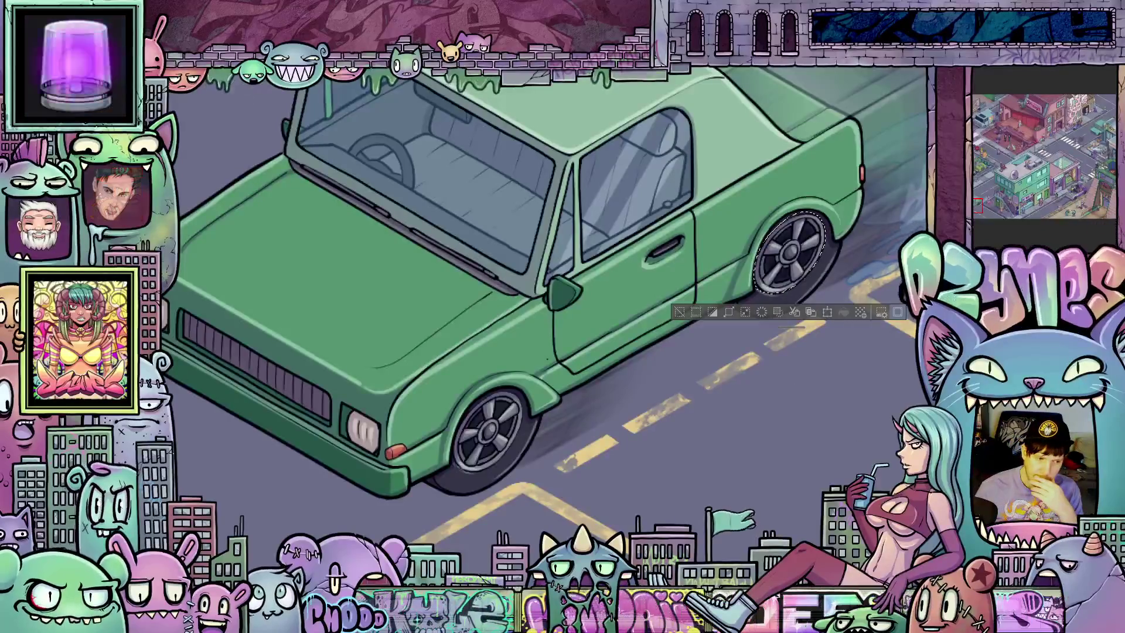
pyautogui.click(64, 56)
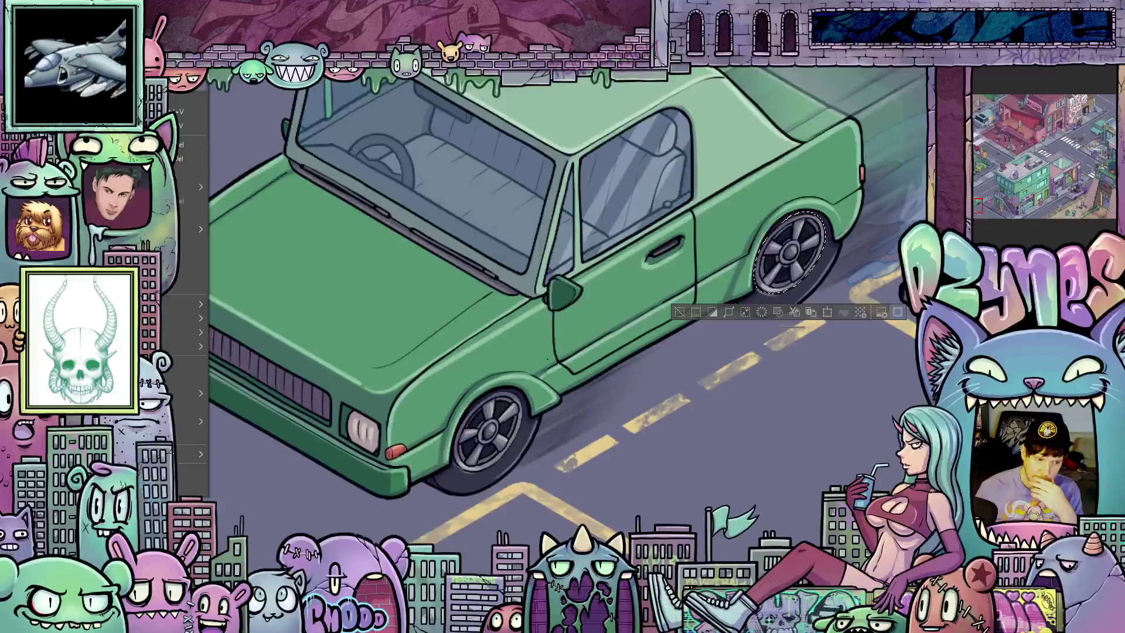
pyautogui.press('Escape')
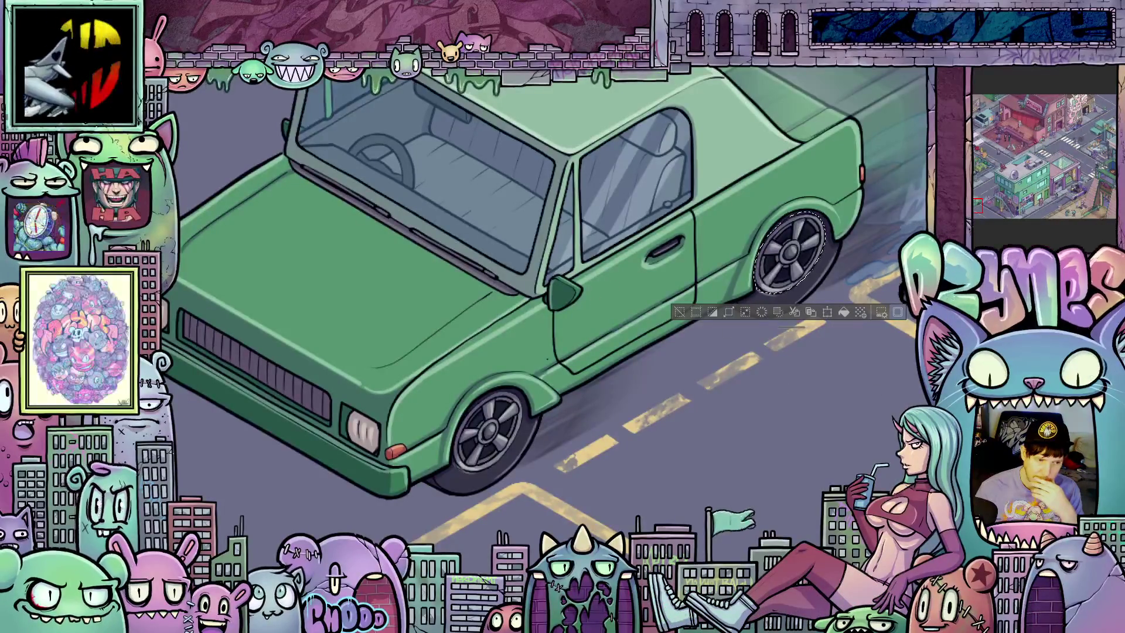
pyautogui.click(64, 57)
pyautogui.press('Escape')
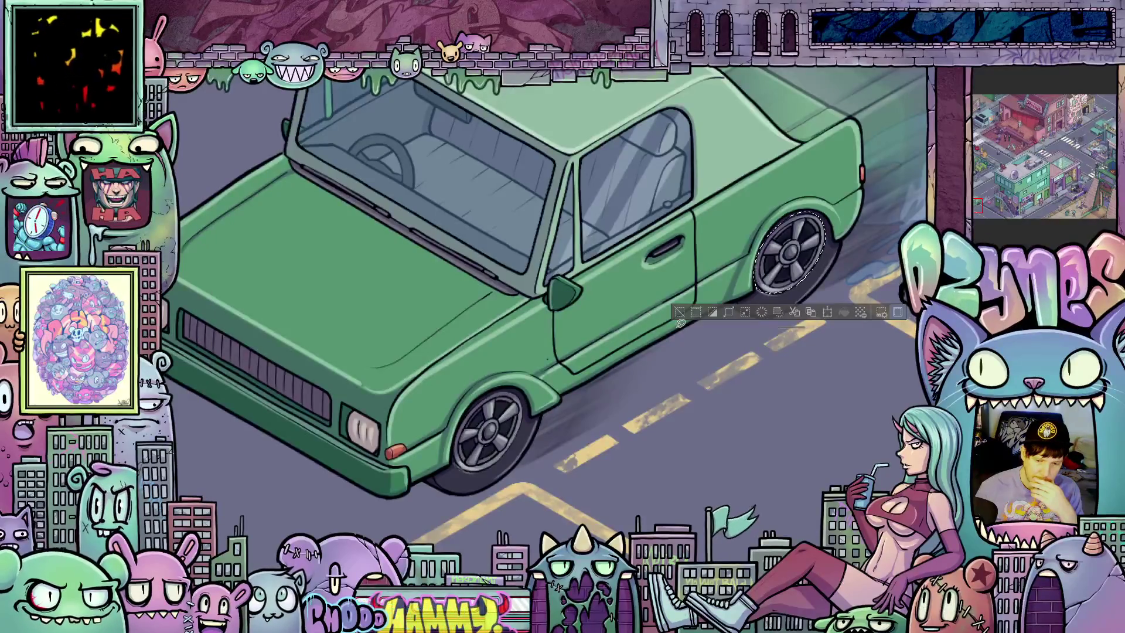
pyautogui.rightClick(986, 162)
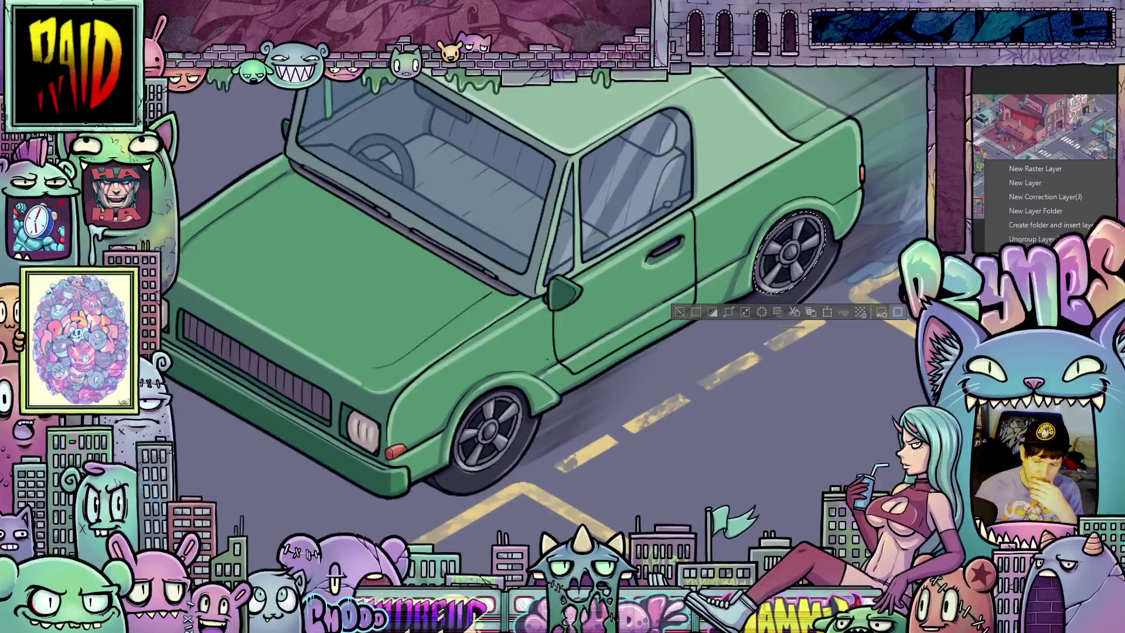
pyautogui.press('Escape')
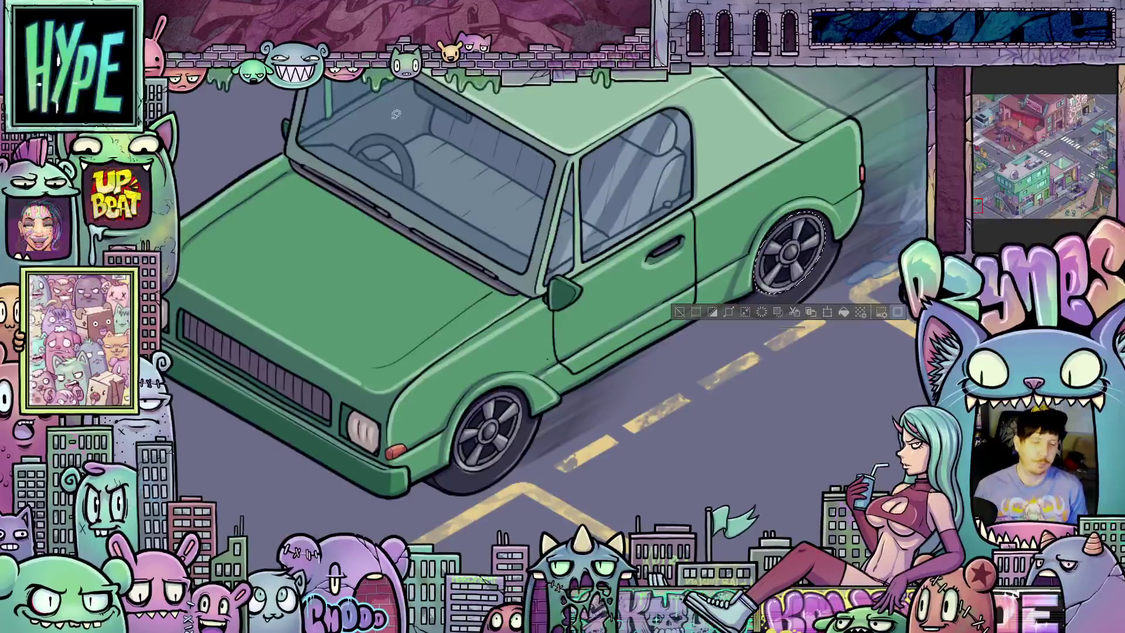
pyautogui.click(232, 56)
# - Open Spin blur on the rear wheel and raise the strength to 20.70
pyautogui.moveTo(257, 70)
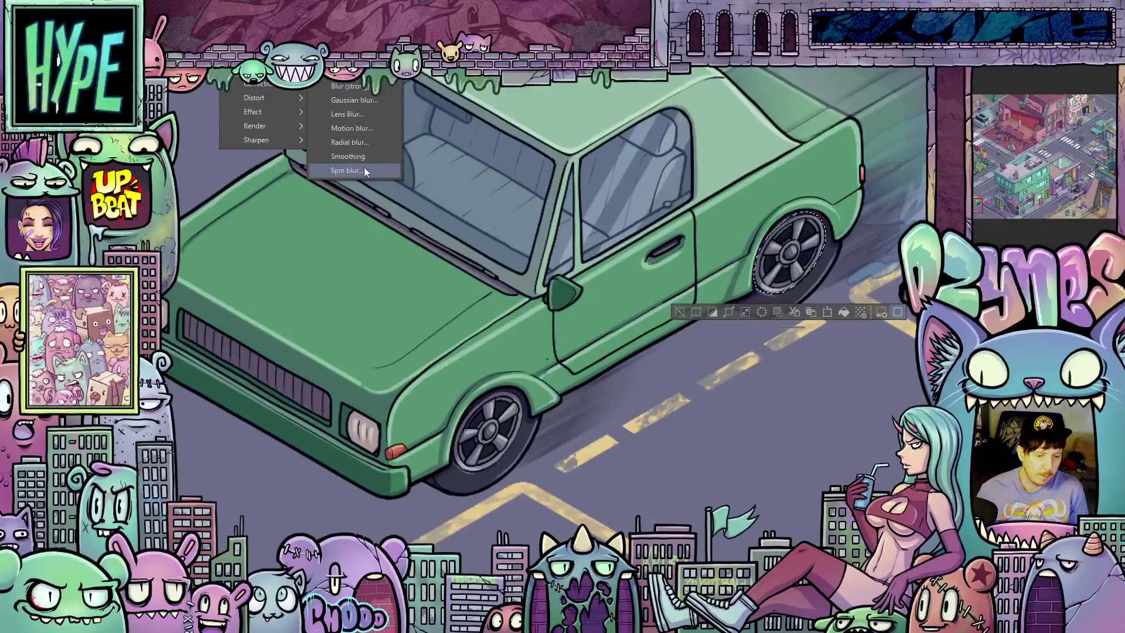
pyautogui.click(354, 168)
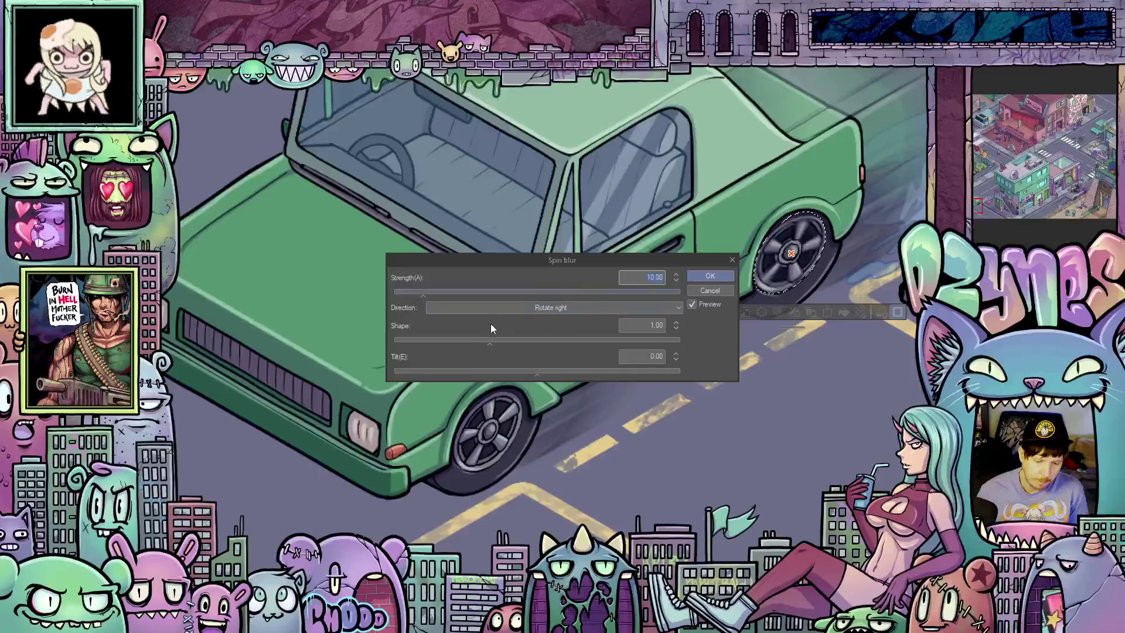
pyautogui.moveTo(423, 294); pyautogui.dragTo(458, 299)
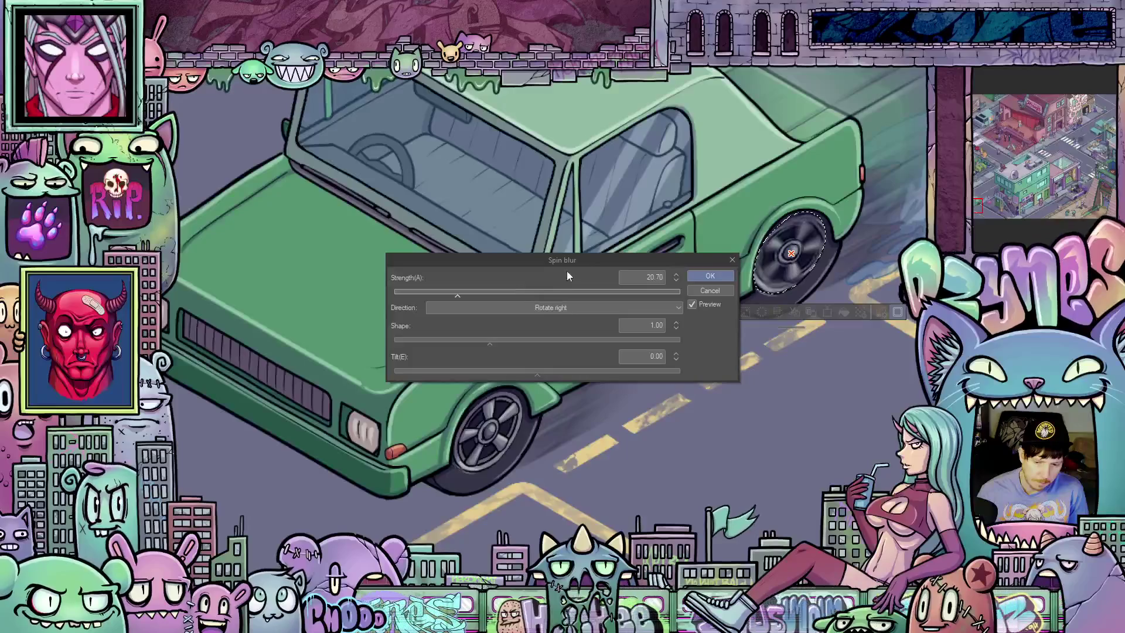
pyautogui.scroll(-2, 618, 213)
pyautogui.scroll(-2, 617, 213)
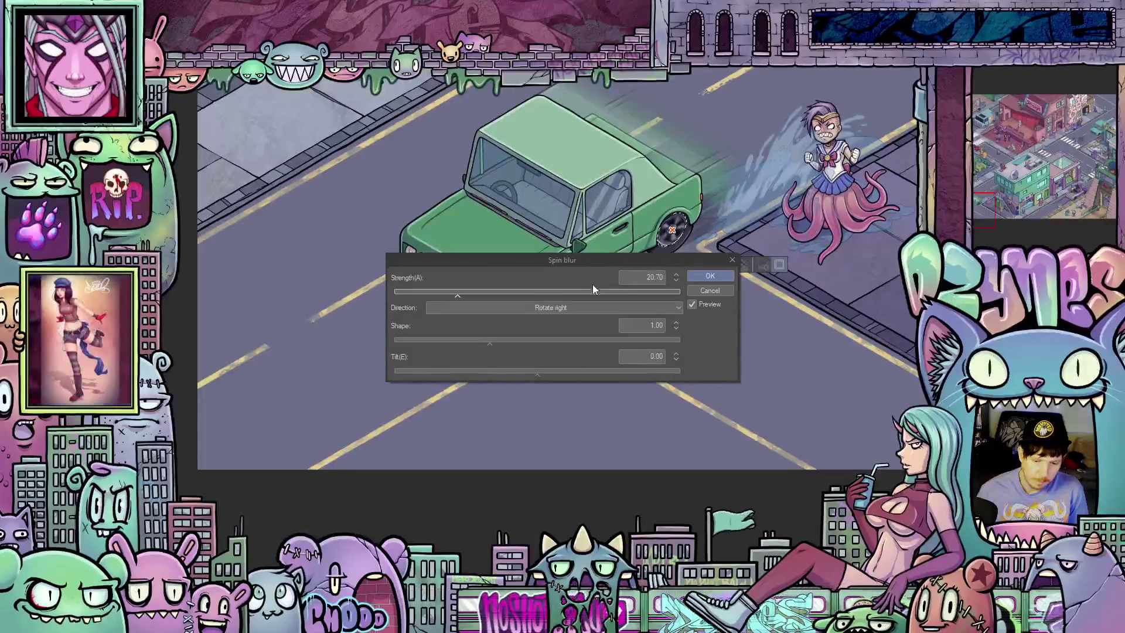
pyautogui.moveTo(603, 262)
pyautogui.mouseDown()
pyautogui.moveTo(597, 325)
pyautogui.moveTo(575, 343)
pyautogui.moveTo(584, 328)
pyautogui.mouseUp()
pyautogui.scroll(4, 604, 293)
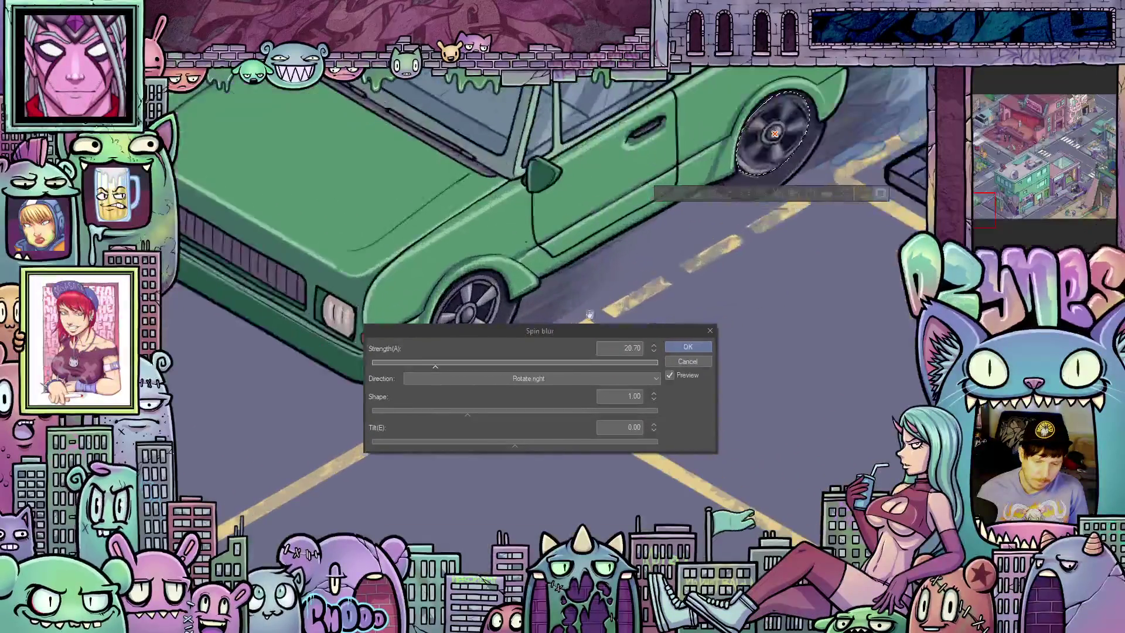
# - Set the spin blur shape to 1.40 and the tilt to a positive 22.13
pyautogui.moveTo(469, 414); pyautogui.dragTo(549, 416)
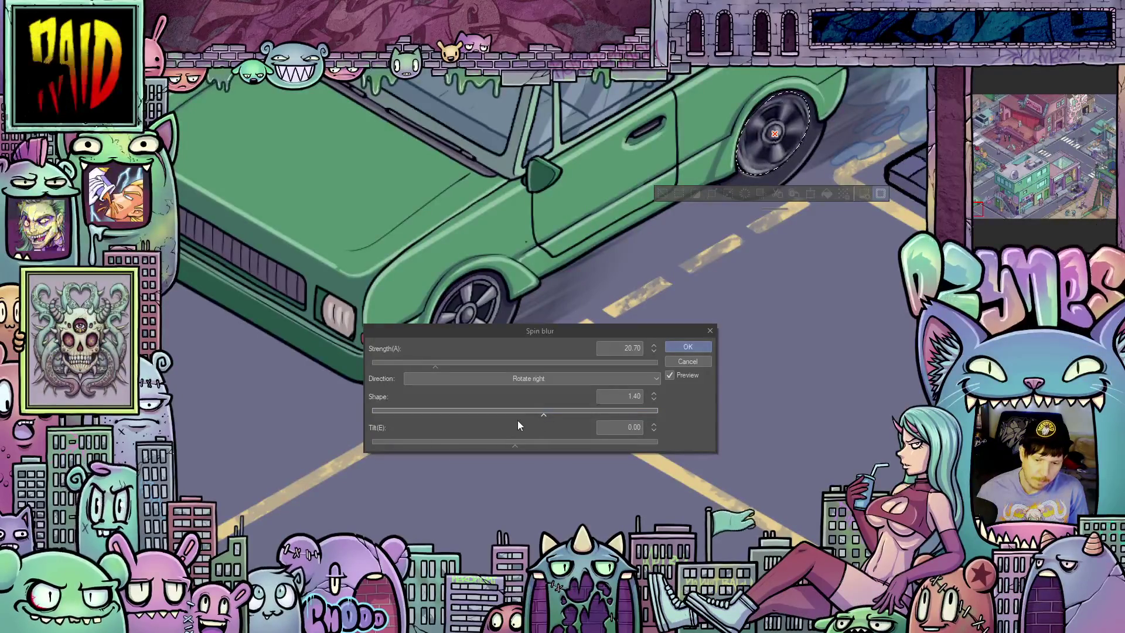
pyautogui.moveTo(517, 447); pyautogui.dragTo(493, 447)
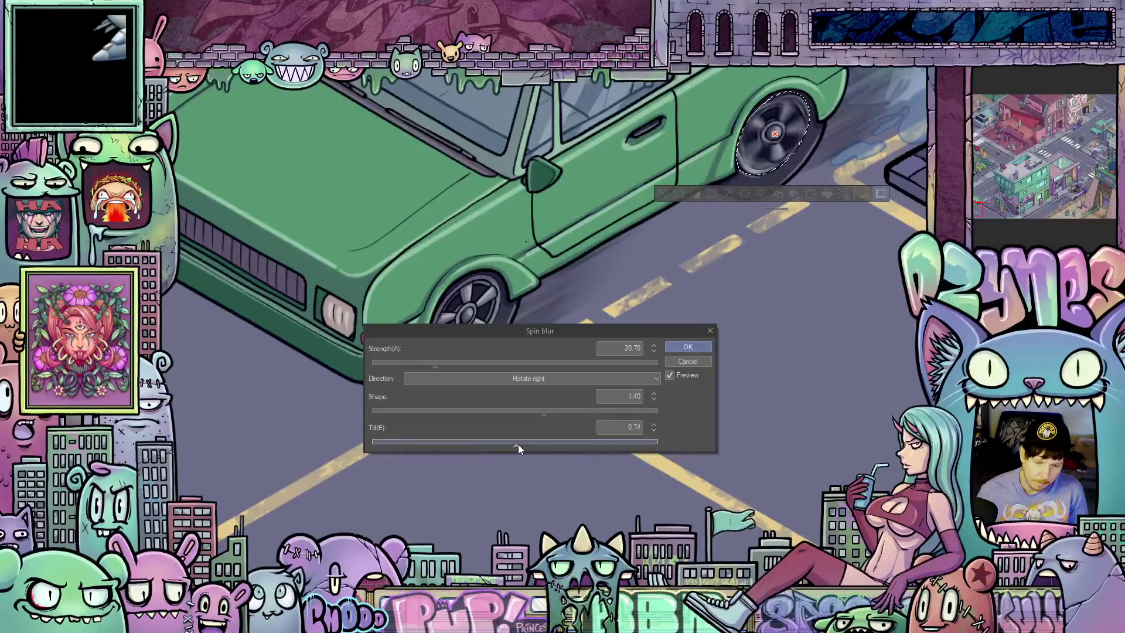
pyautogui.click(539, 444)
pyautogui.moveTo(539, 444); pyautogui.dragTo(551, 445)
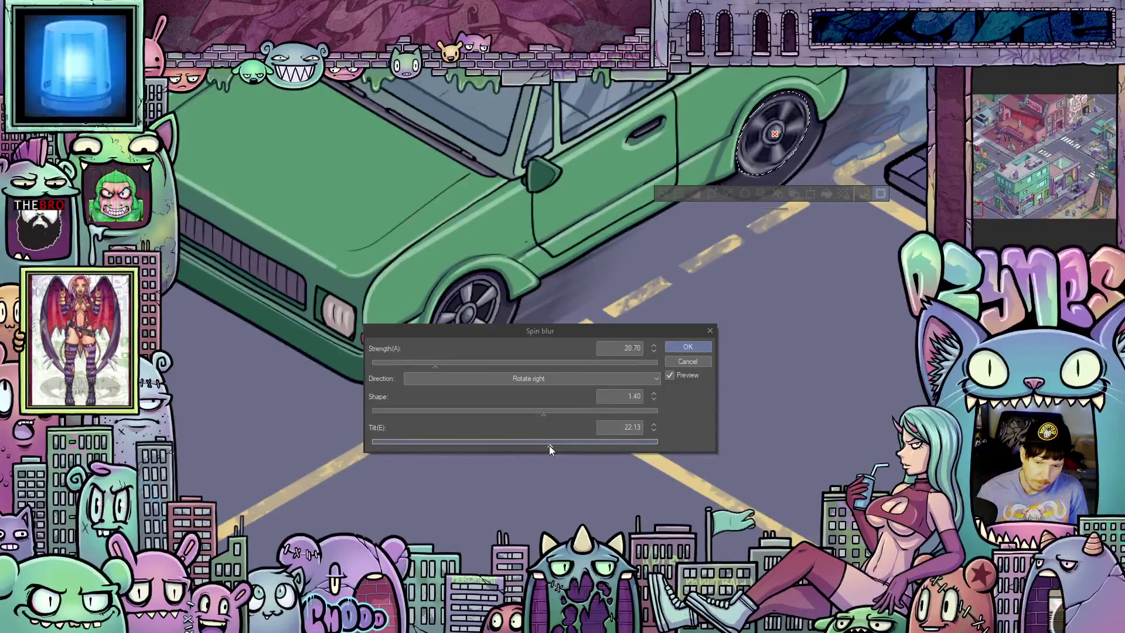
pyautogui.scroll(-2, 801, 337)
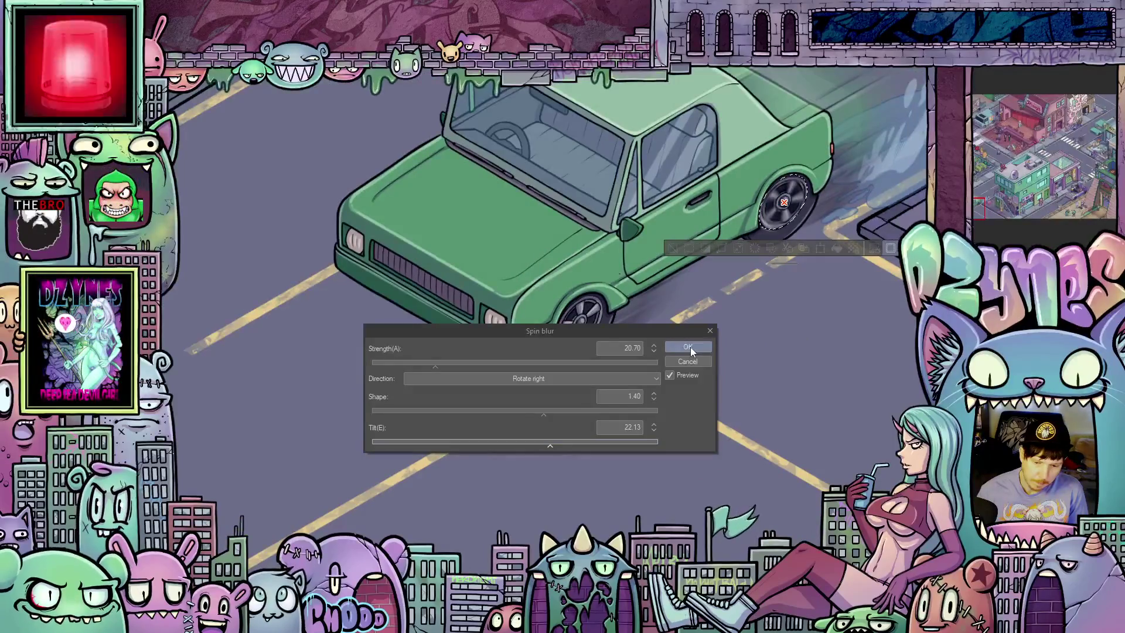
# - Raise the rear-wheel spin blur strength to 33.10, screenshot the settings, and apply it
pyautogui.moveTo(441, 367); pyautogui.dragTo(475, 367)
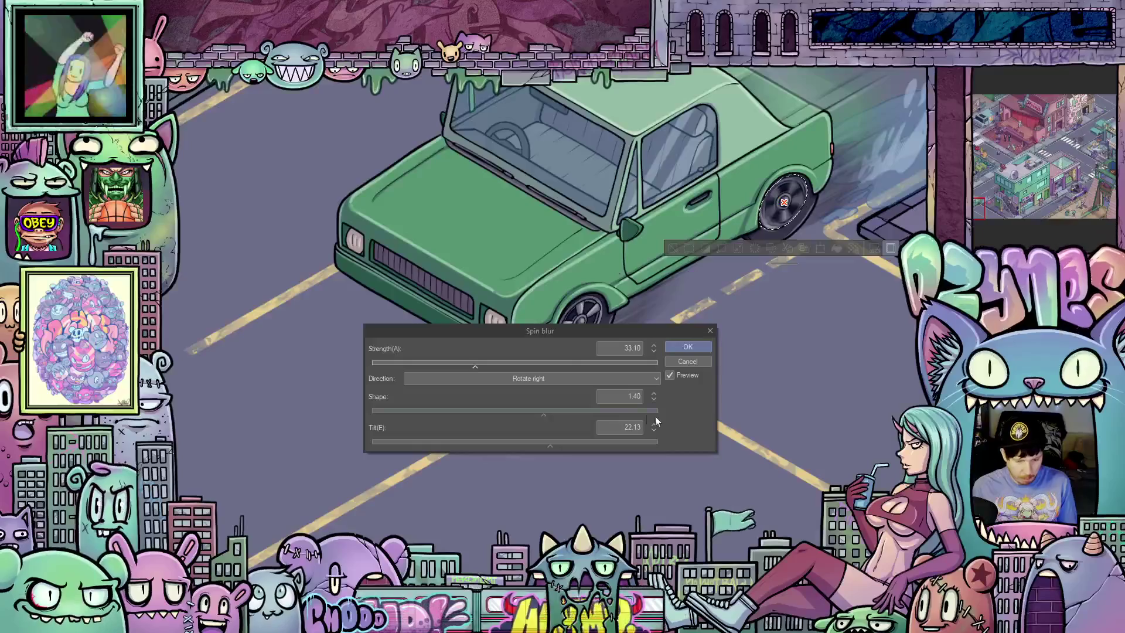
pyautogui.press('super+shift+s')
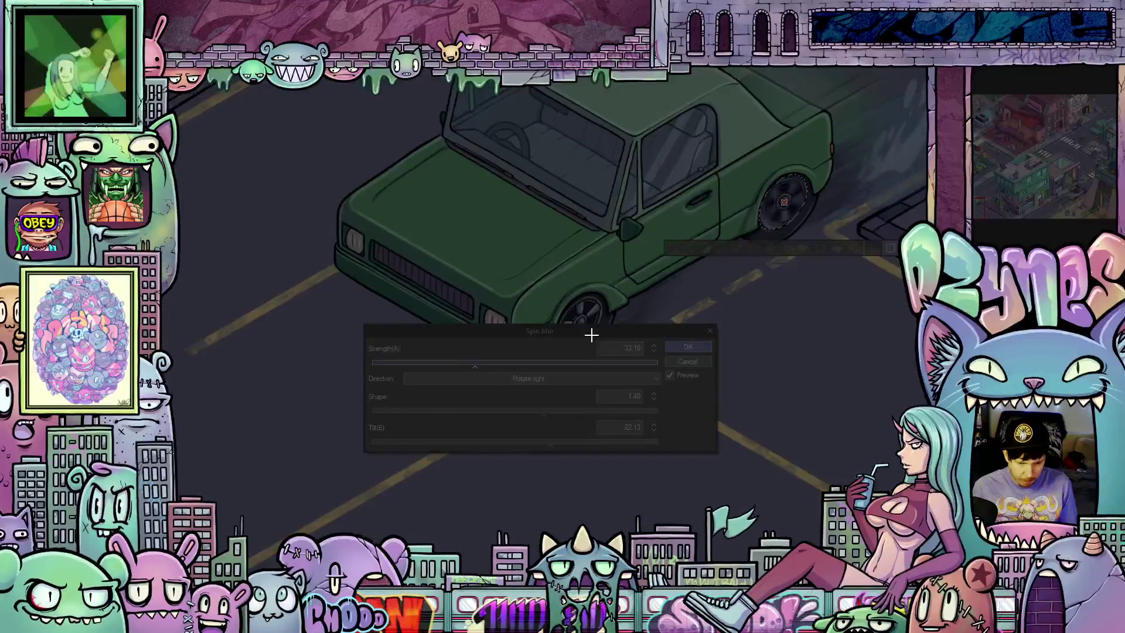
pyautogui.moveTo(592, 335); pyautogui.dragTo(648, 443)
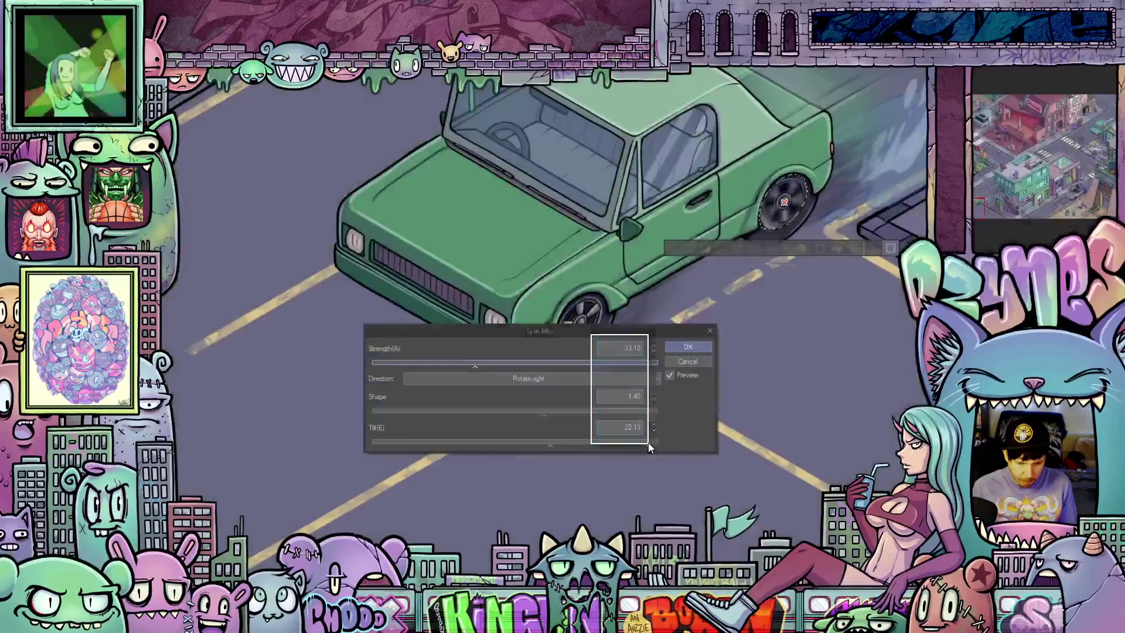
pyautogui.rightClick(65, 93)
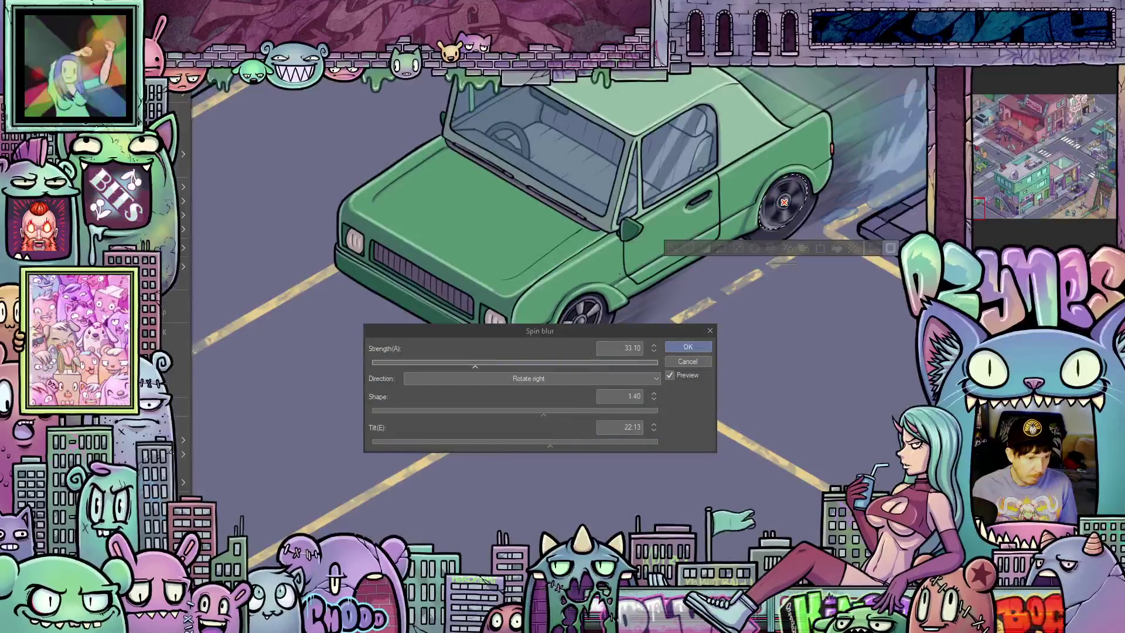
pyautogui.press('Escape')
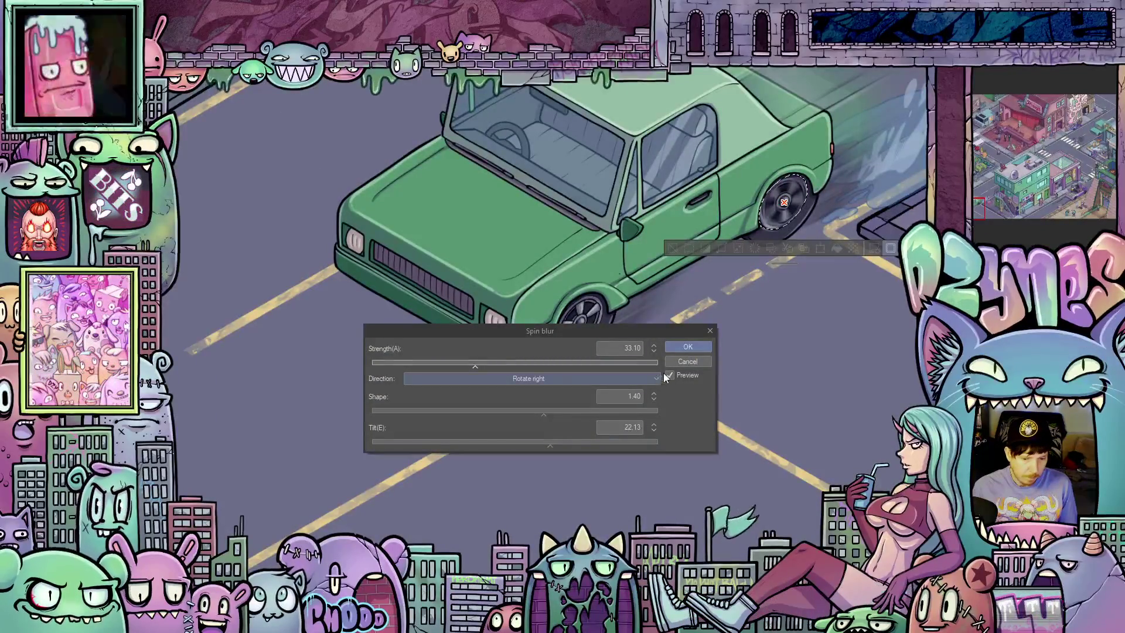
pyautogui.click(689, 347)
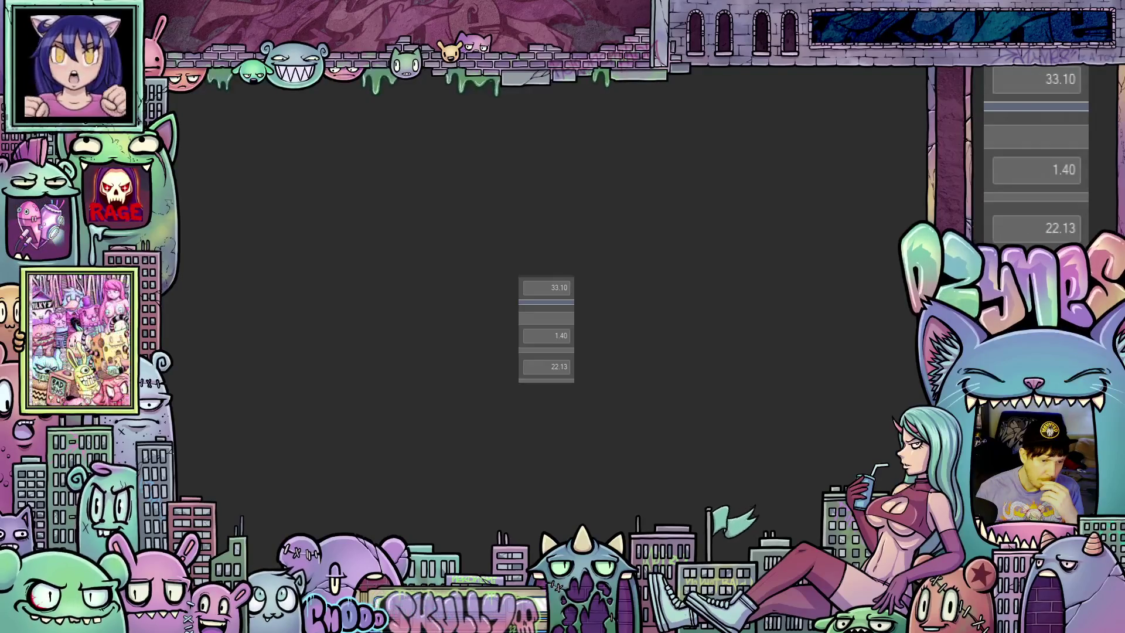
# - Deselect the rear wheel with Ctrl+D and lasso around the front wheel
pyautogui.scroll(3, 507, 330)
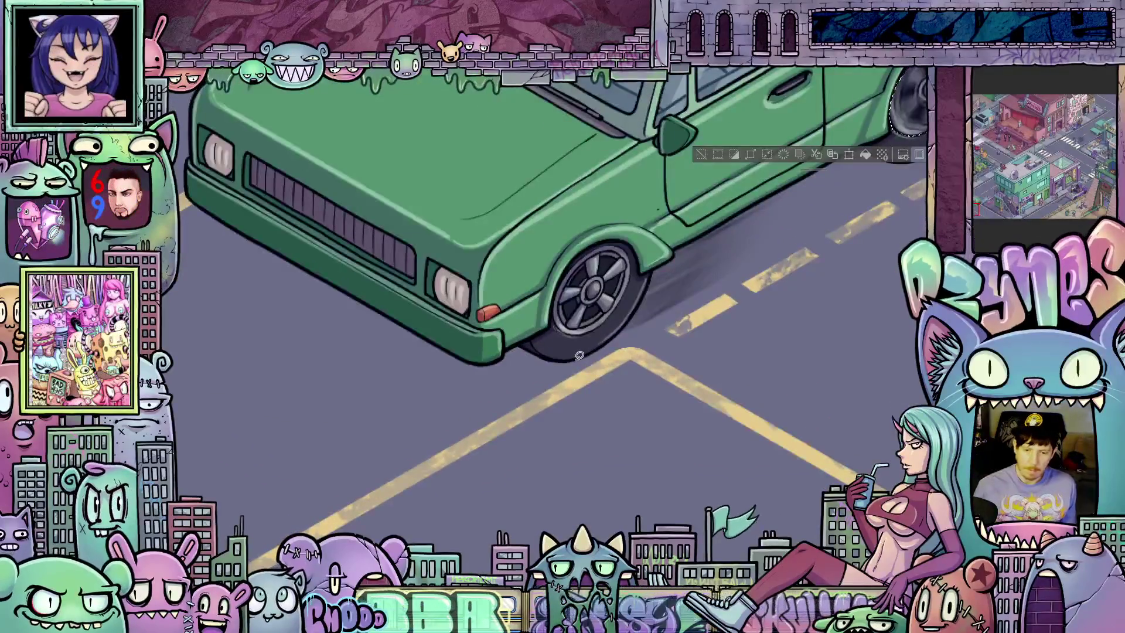
pyautogui.moveTo(665, 389)
pyautogui.mouseDown()
pyautogui.moveTo(648, 452)
pyautogui.moveTo(624, 454)
pyautogui.mouseUp()
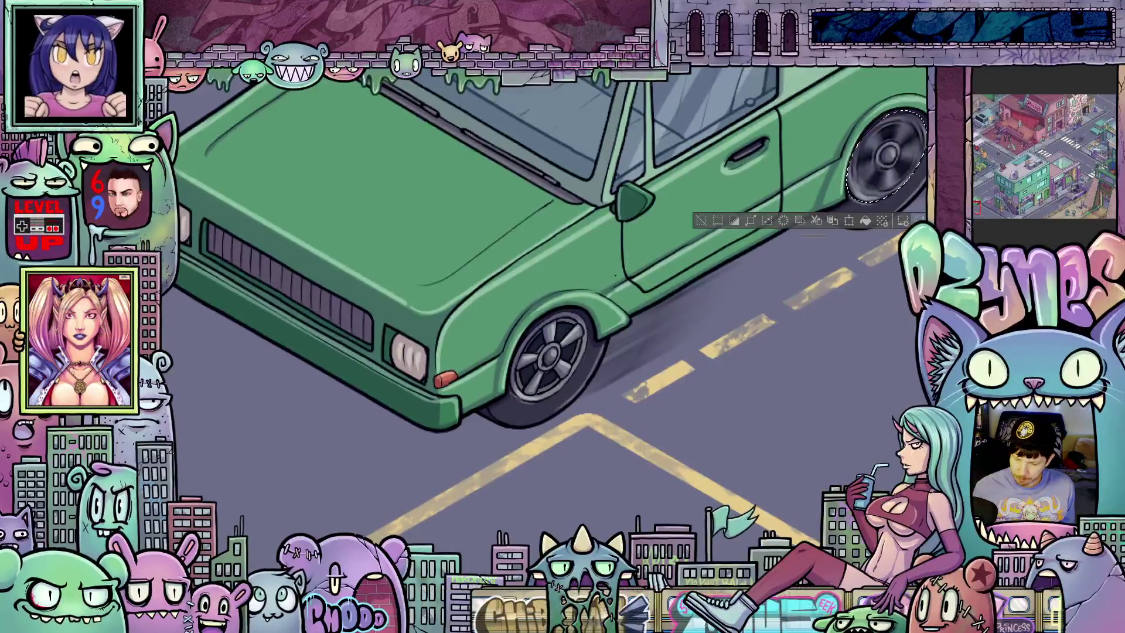
pyautogui.hotkey('ctrl', 'd')
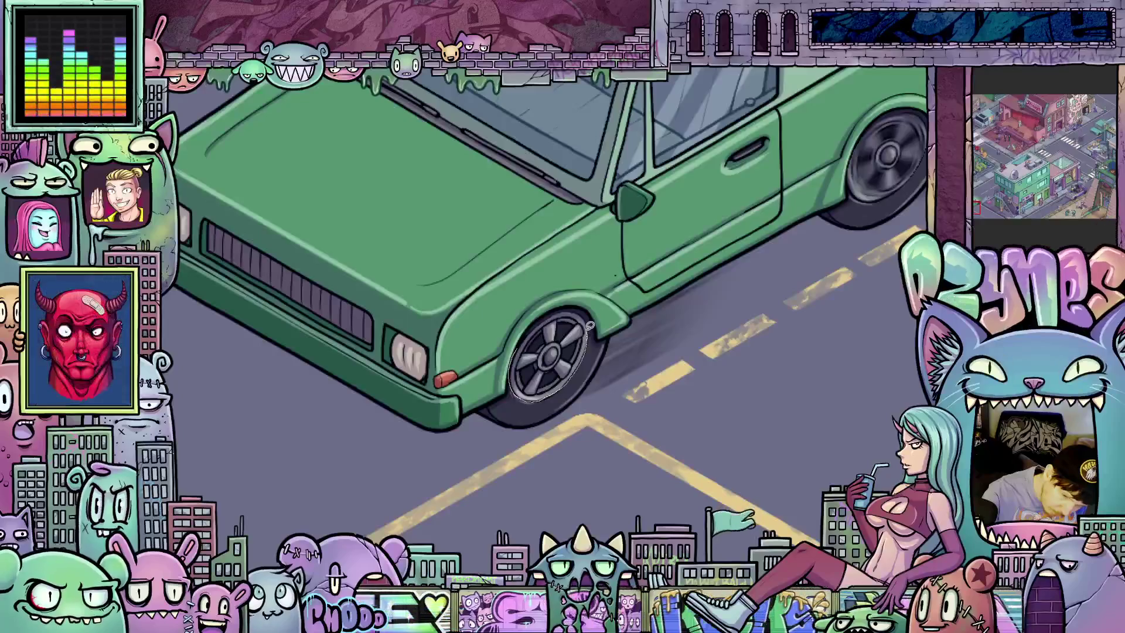
pyautogui.moveTo(565, 305)
pyautogui.mouseDown()
pyautogui.moveTo(527, 329)
pyautogui.moveTo(512, 365)
pyautogui.mouseUp()
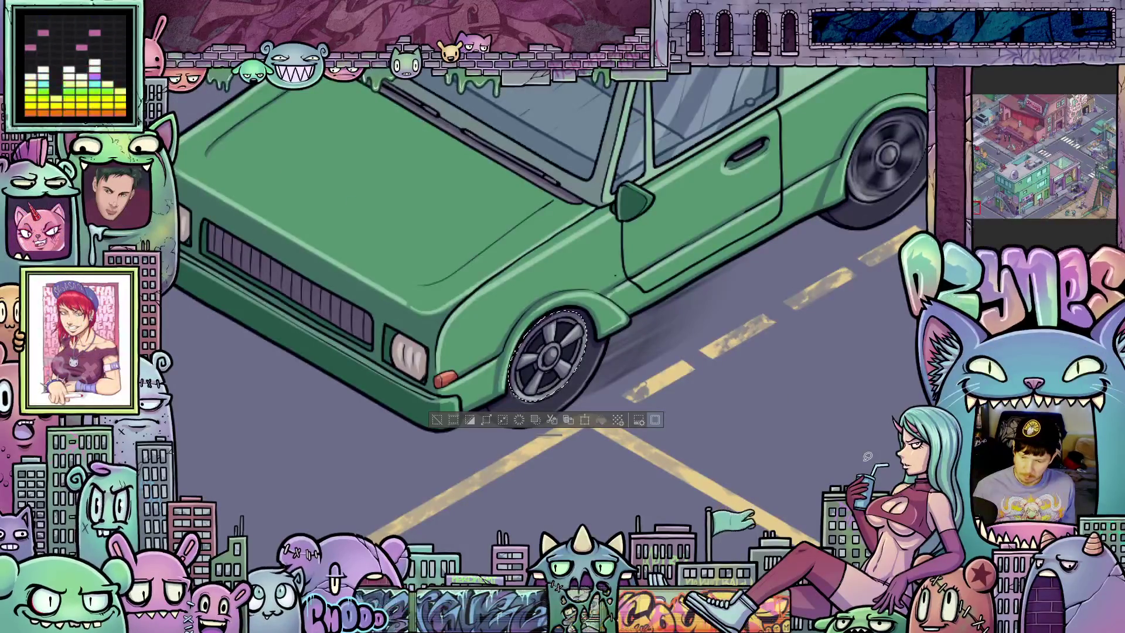
pyautogui.rightClick(986, 175)
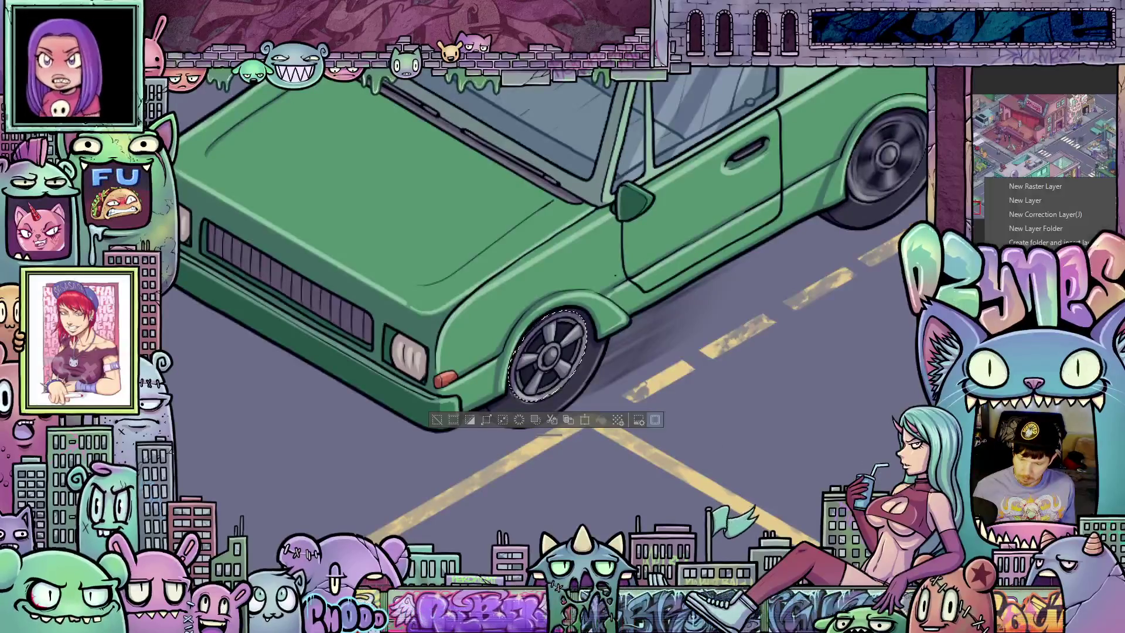
# - Ellipse-select the front wheel and apply Spin blur with the same settings
pyautogui.press('Escape')
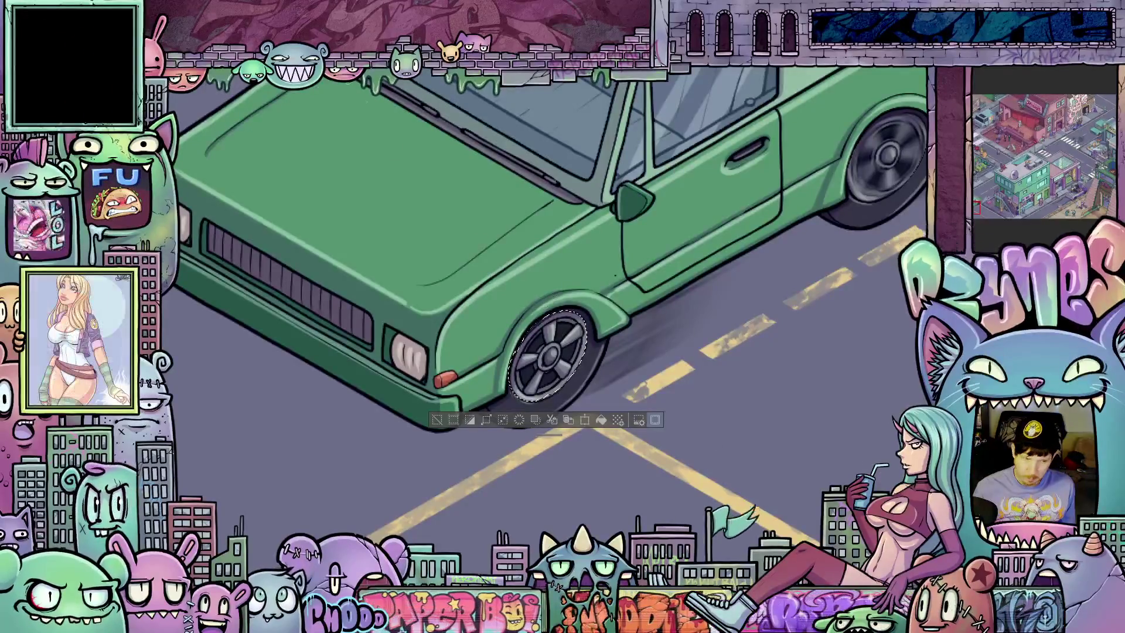
pyautogui.hotkey('alt', 'i')
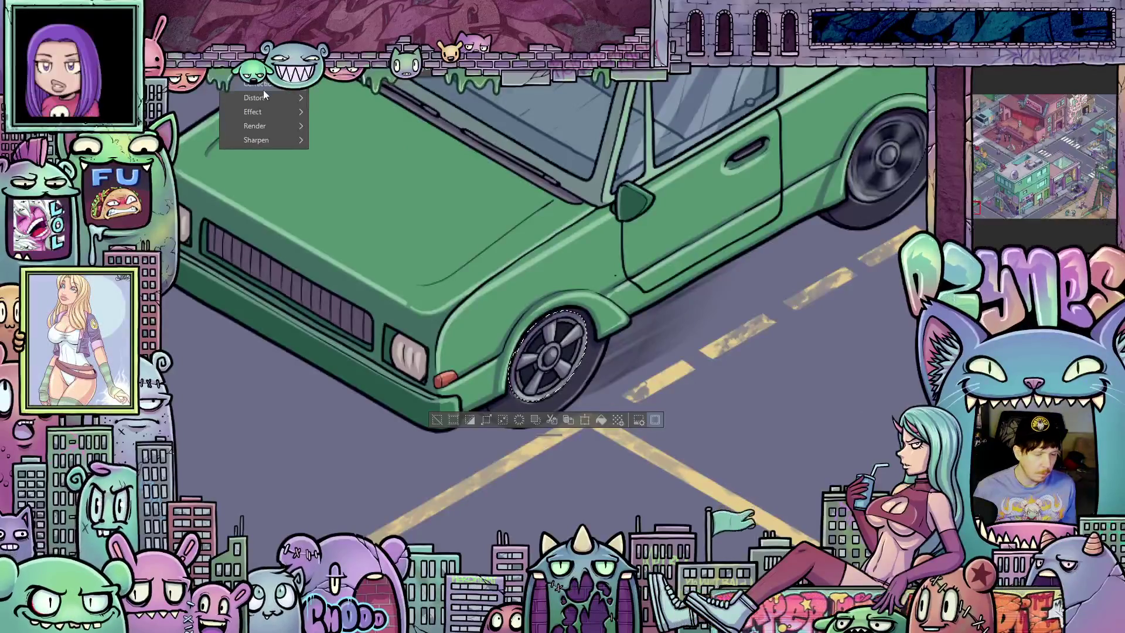
pyautogui.press('Escape')
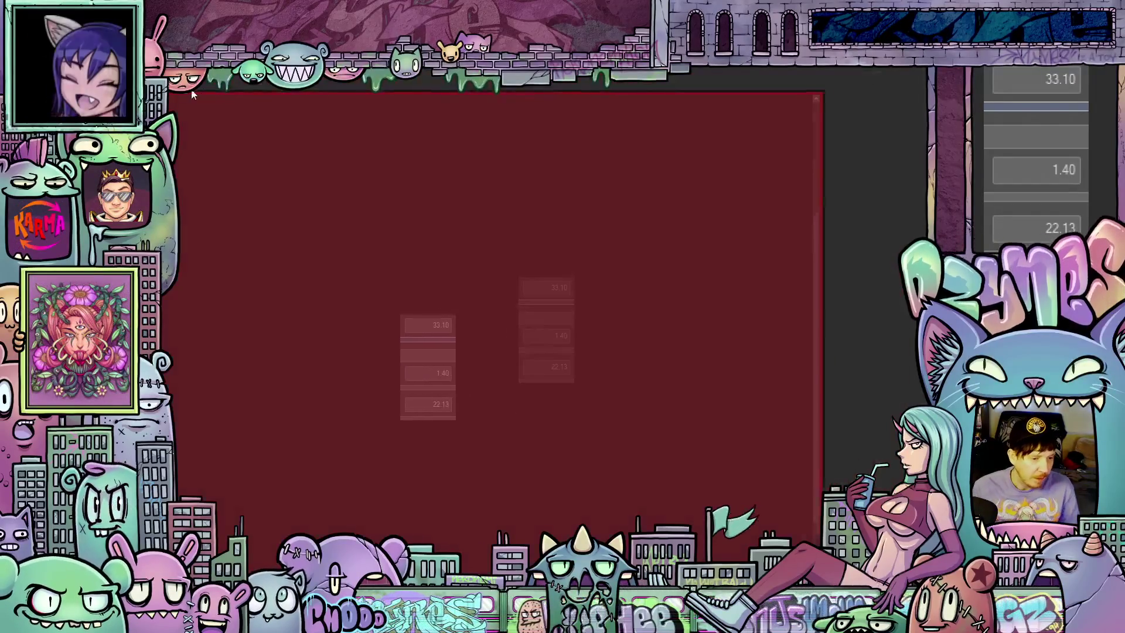
pyautogui.moveTo(547, 261); pyautogui.dragTo(334, 260)
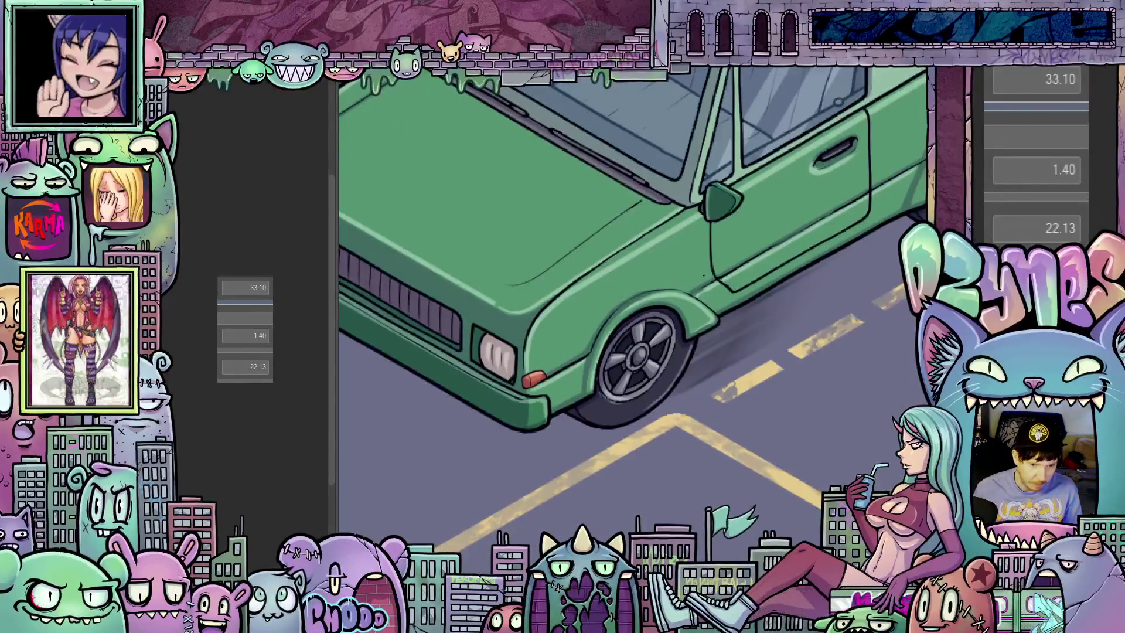
pyautogui.moveTo(596, 310); pyautogui.dragTo(675, 404)
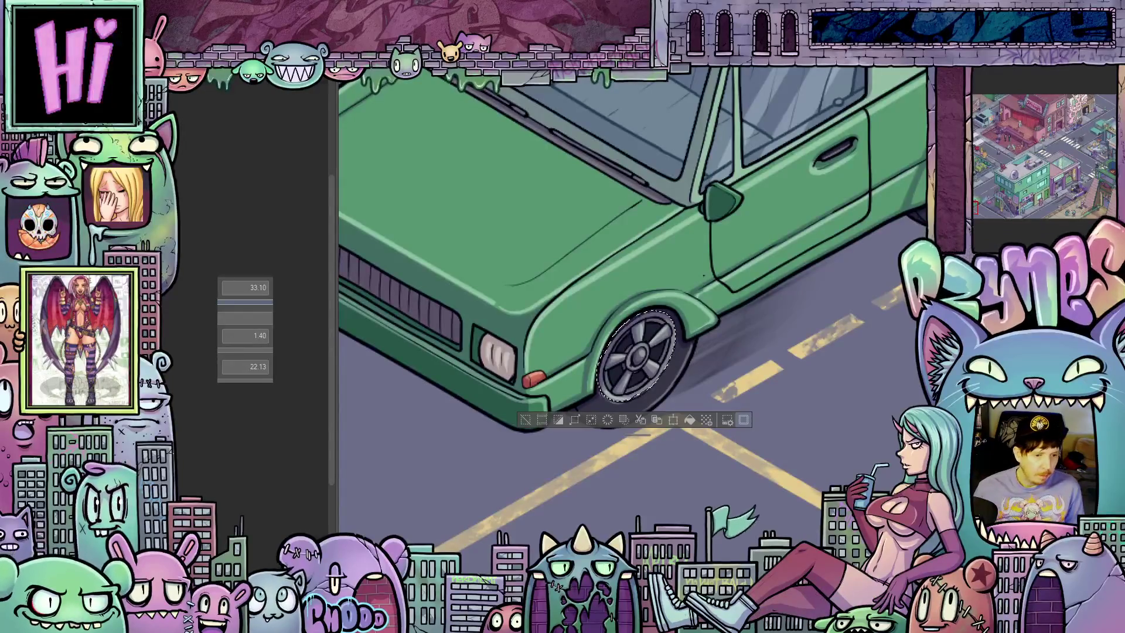
pyautogui.click(232, 56)
pyautogui.moveTo(257, 71)
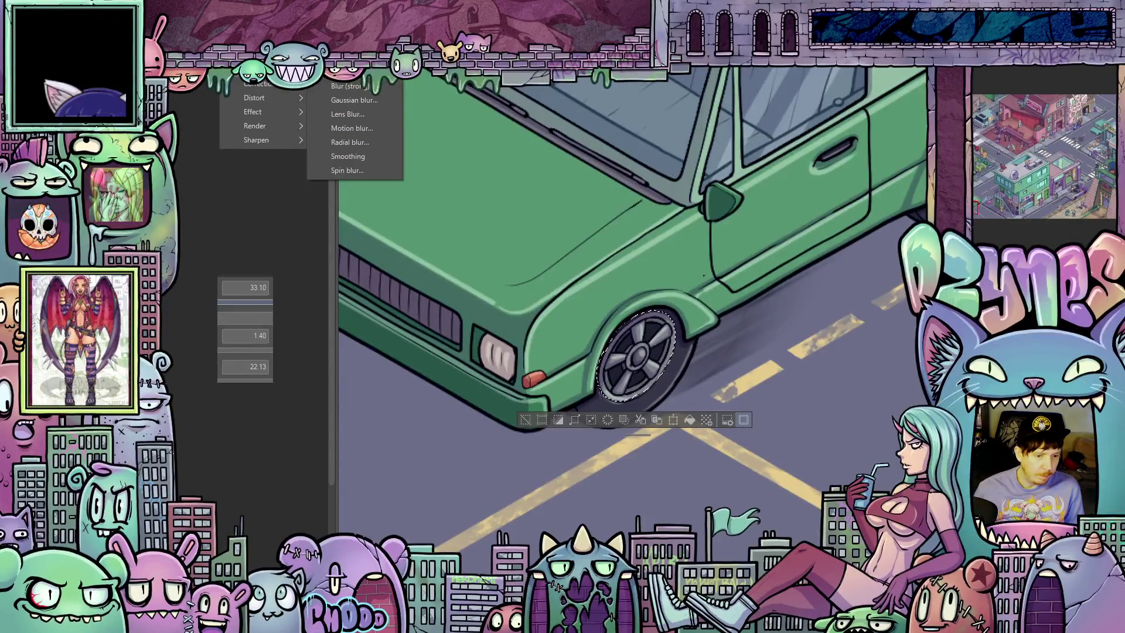
pyautogui.click(359, 171)
pyautogui.moveTo(553, 340); pyautogui.dragTo(574, 446)
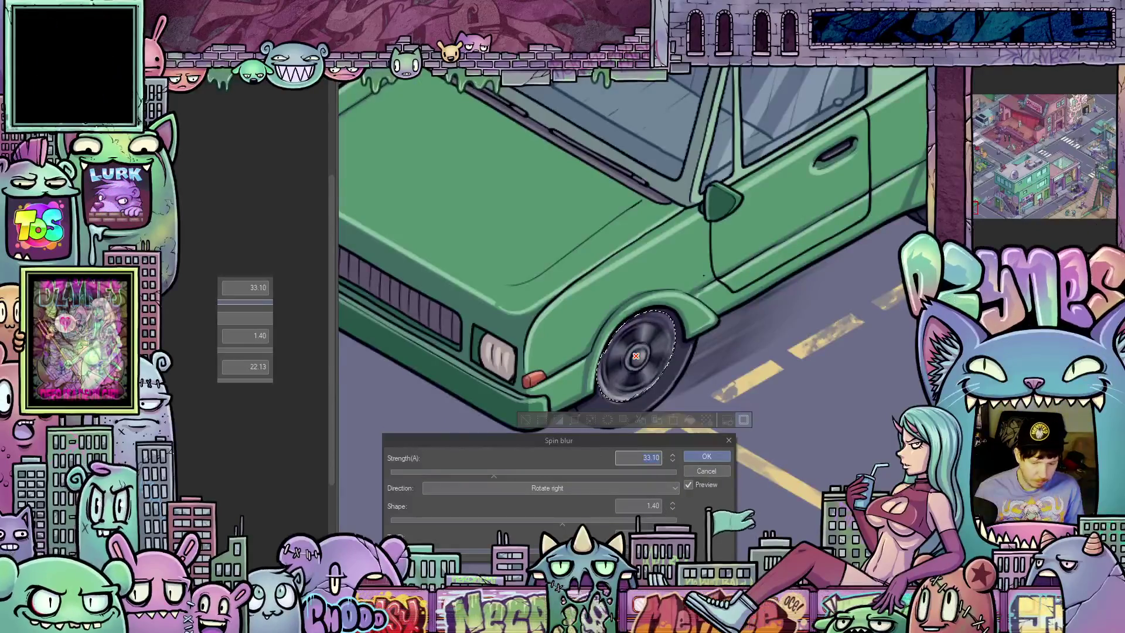
pyautogui.moveTo(631, 440)
pyautogui.mouseDown()
pyautogui.moveTo(605, 427)
pyautogui.moveTo(601, 362)
pyautogui.mouseUp()
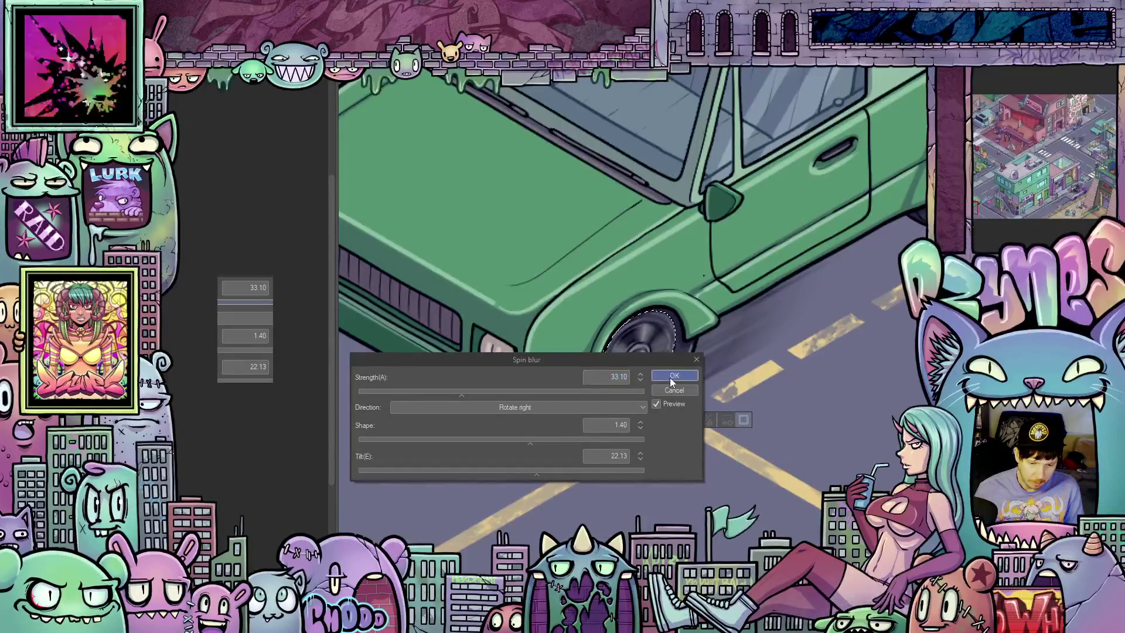
pyautogui.click(673, 376)
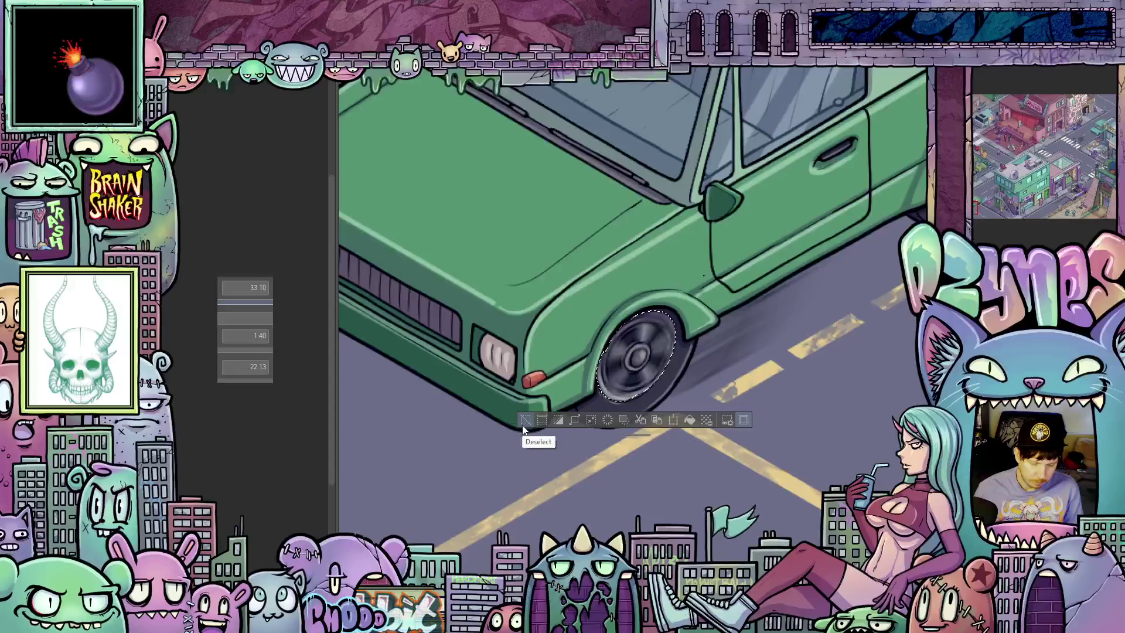
# - Undo and reapply the 33.10-strength spin blur to the front wheel after previewing it
pyautogui.hotkey('ctrl', 'z')
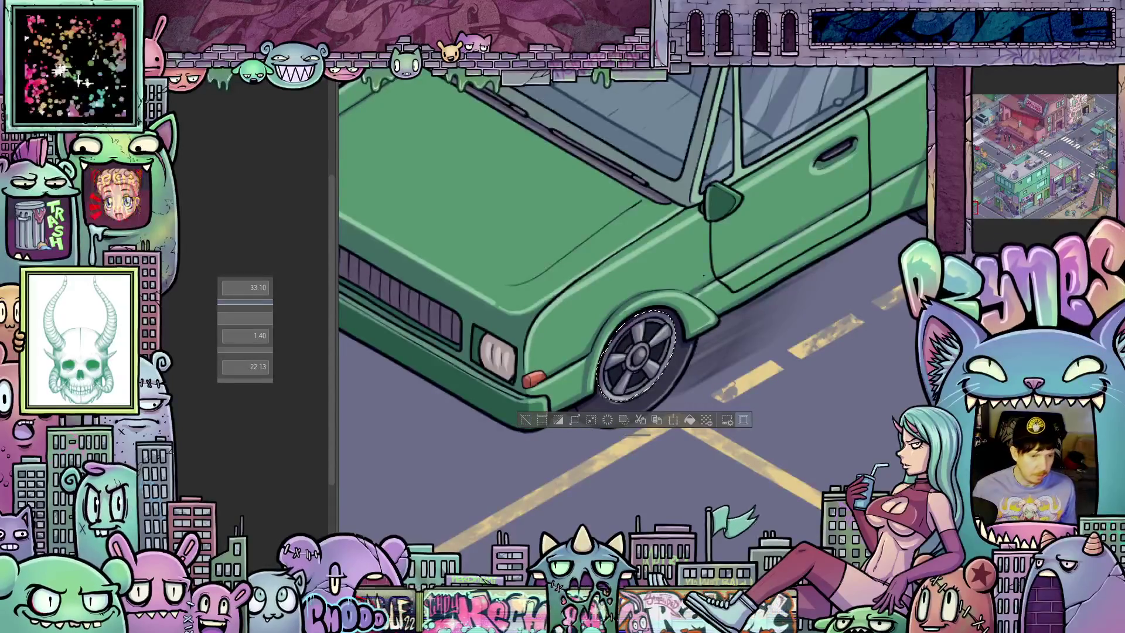
pyautogui.click(232, 47)
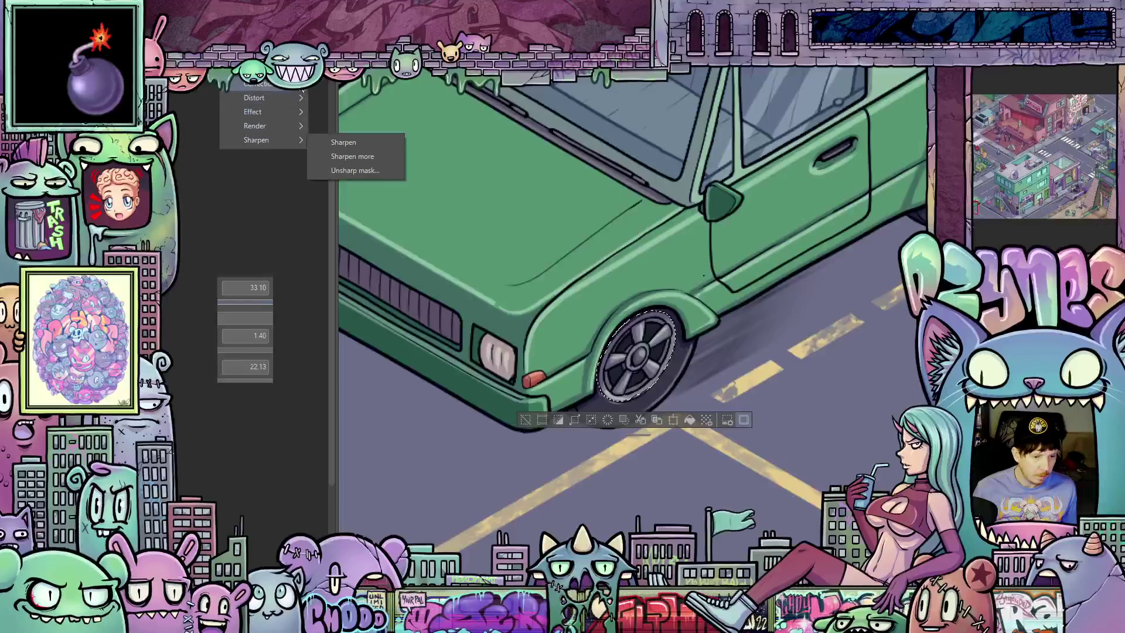
pyautogui.moveTo(258, 83)
pyautogui.click(345, 169)
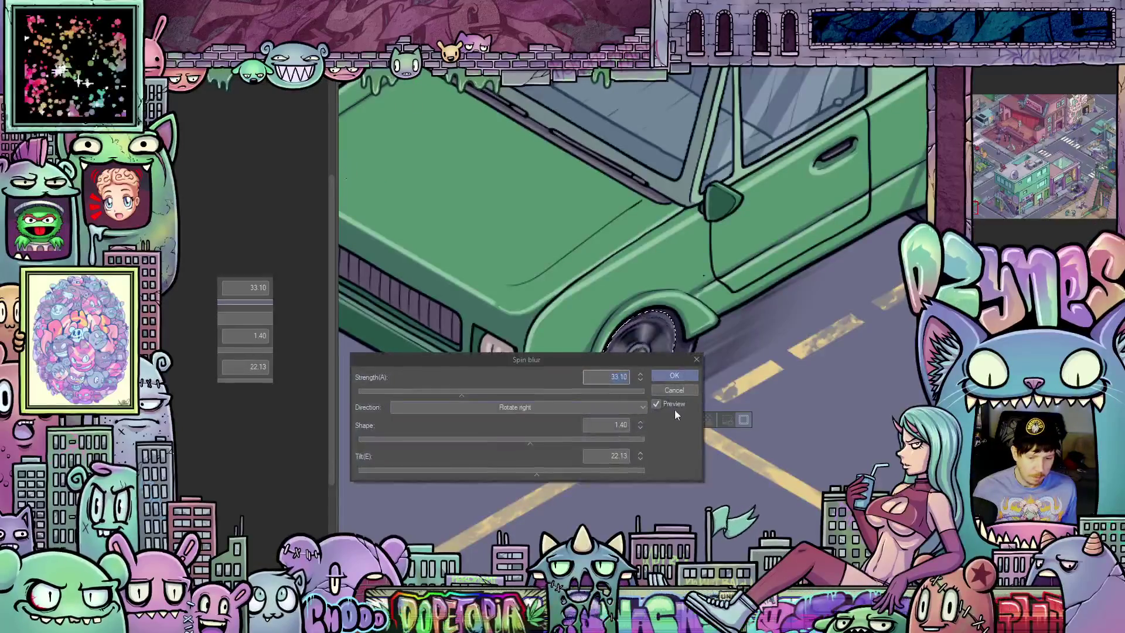
pyautogui.moveTo(656, 360); pyautogui.dragTo(664, 421)
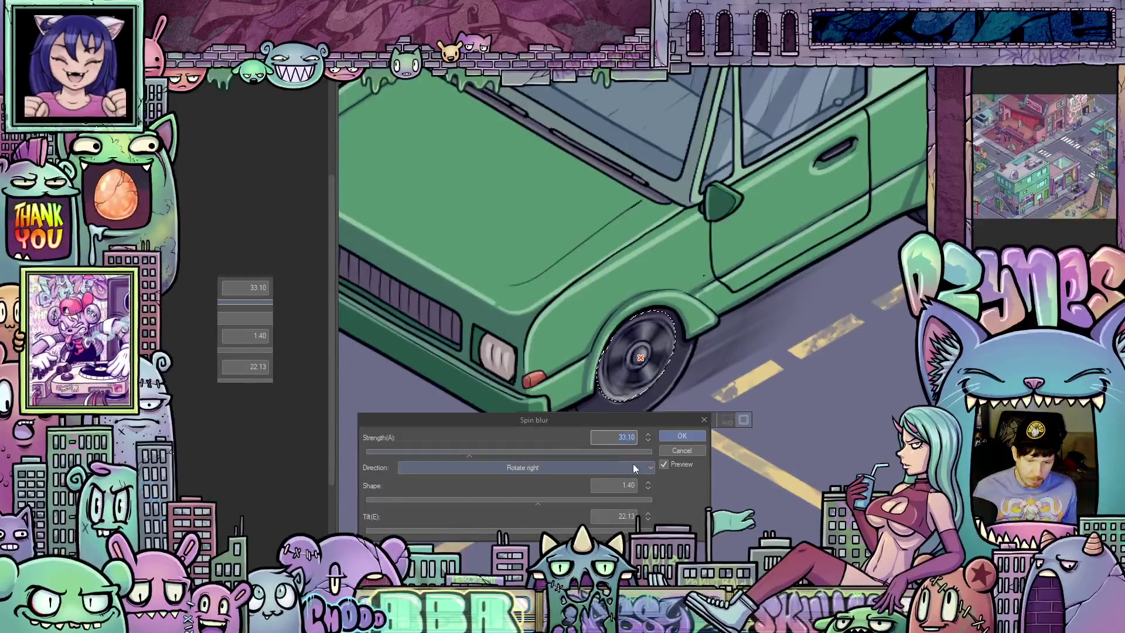
pyautogui.click(681, 437)
pyautogui.scroll(-2, 789, 382)
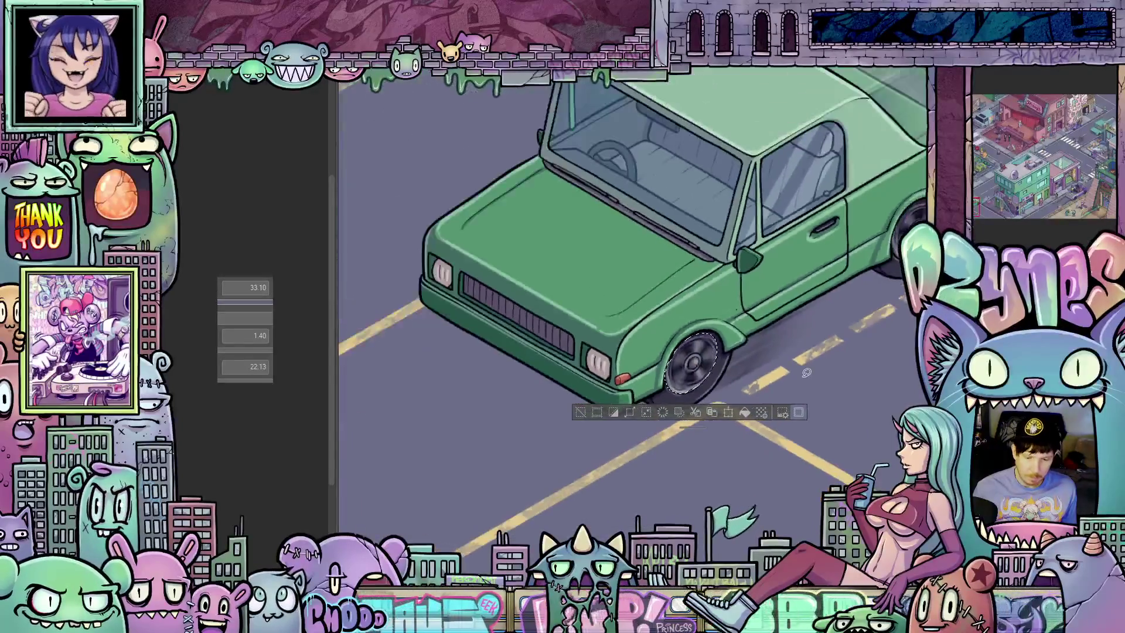
pyautogui.hotkey('ctrl', 'd')
pyautogui.scroll(-3, 798, 383)
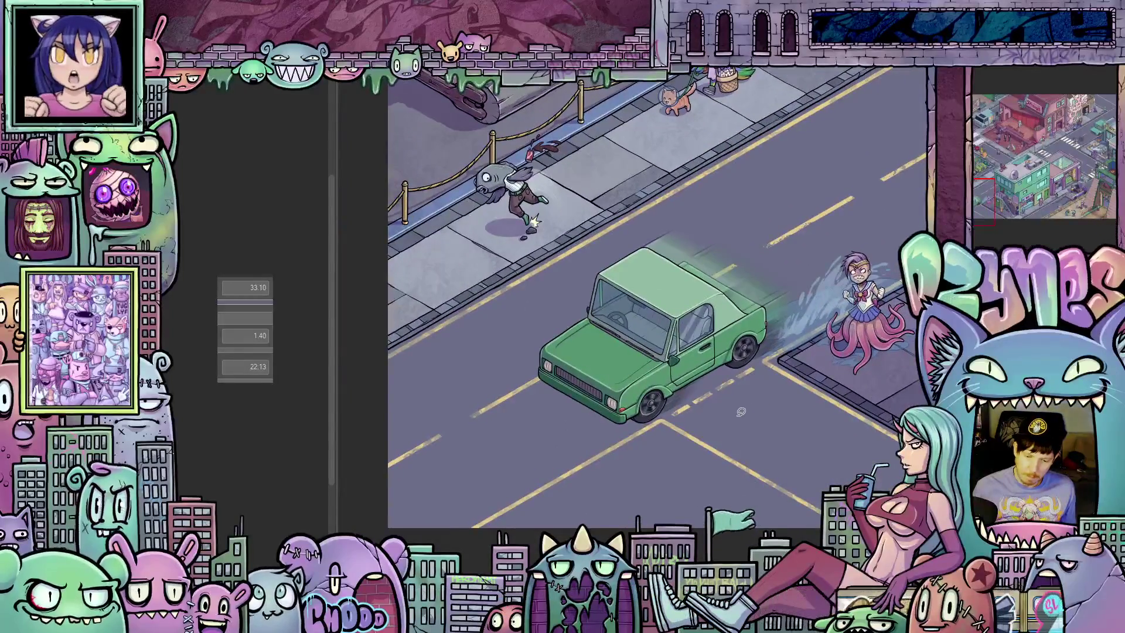
pyautogui.scroll(3, 740, 411)
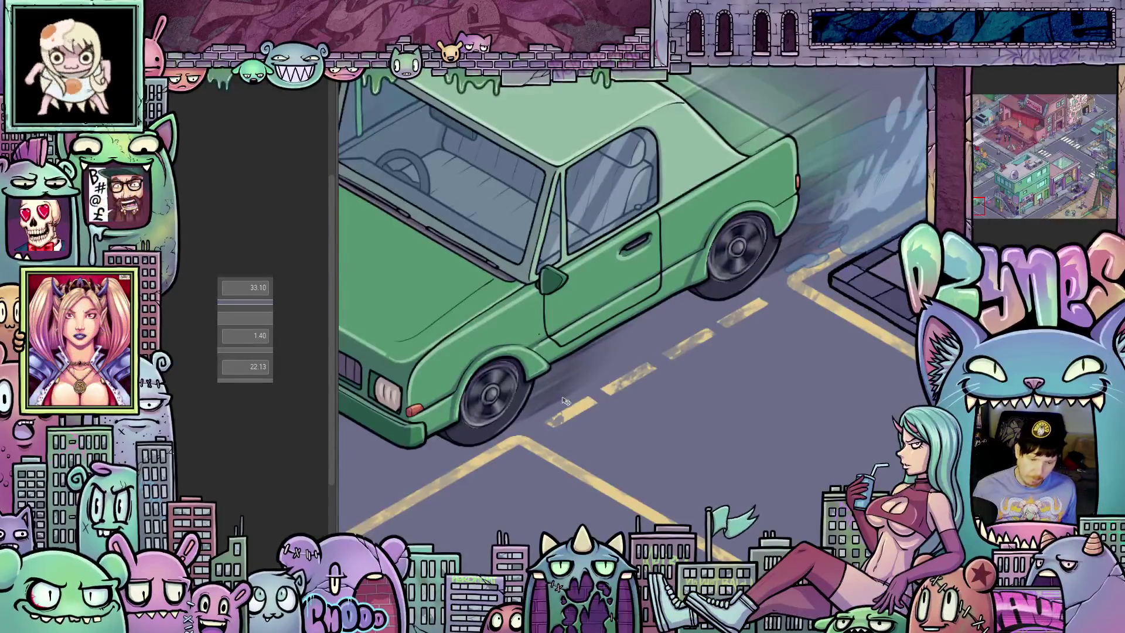
pyautogui.scroll(-4, 565, 401)
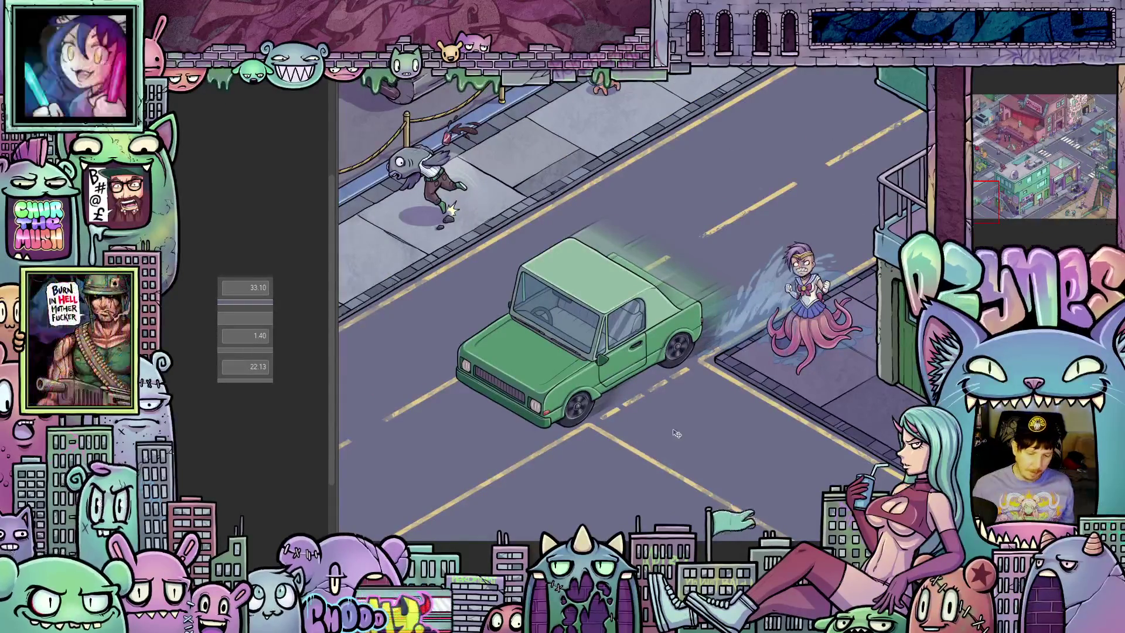
pyautogui.scroll(-3, 618, 442)
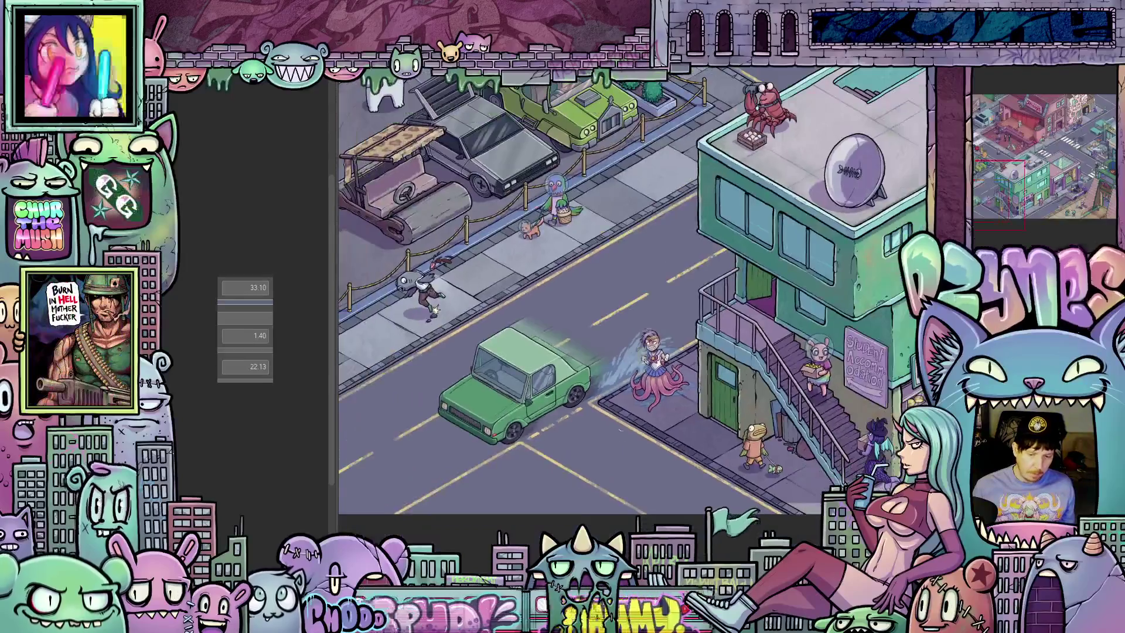
pyautogui.scroll(-2, 638, 263)
pyautogui.moveTo(634, 222)
pyautogui.mouseDown()
pyautogui.moveTo(650, 392)
pyautogui.moveTo(689, 281)
pyautogui.moveTo(620, 386)
pyautogui.mouseUp()
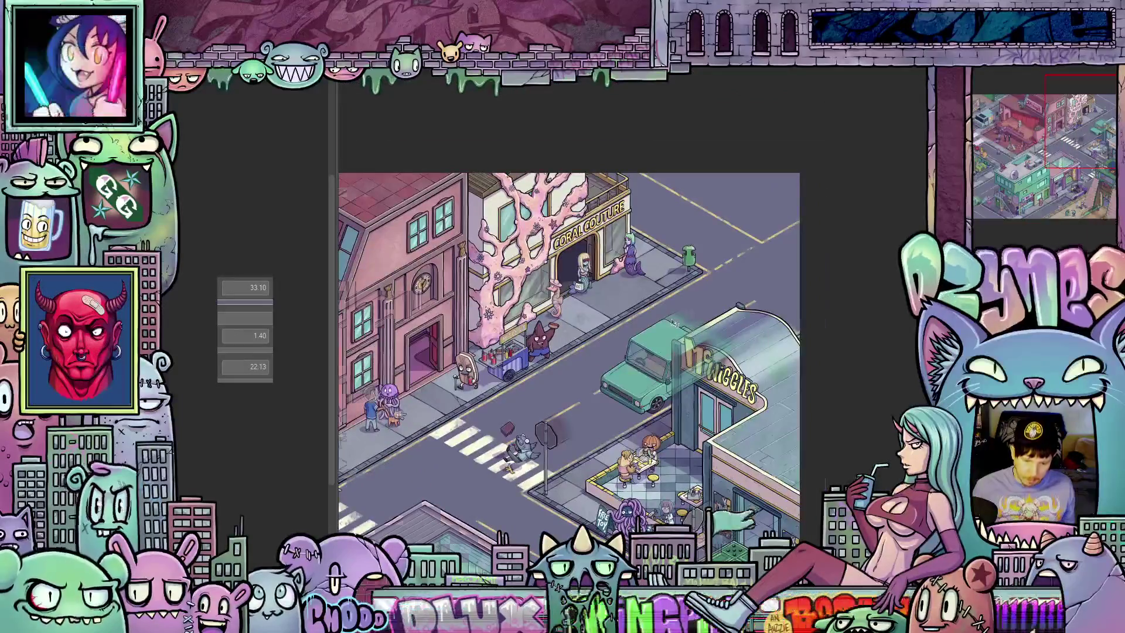
pyautogui.scroll(3, 679, 347)
pyautogui.scroll(-5, 680, 346)
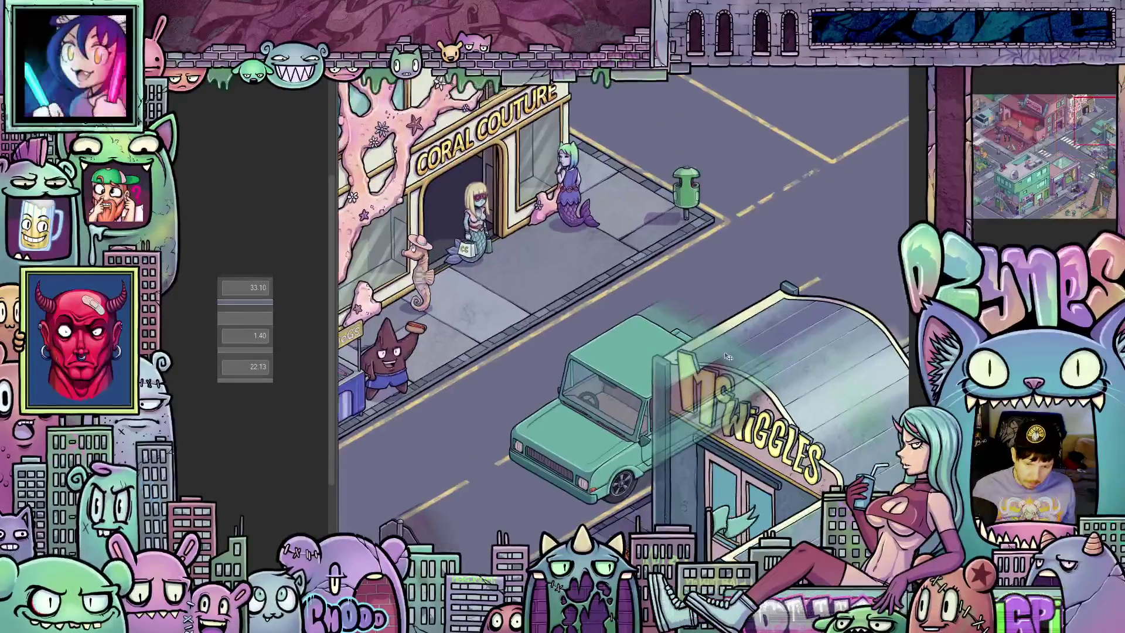
pyautogui.scroll(3, 532, 436)
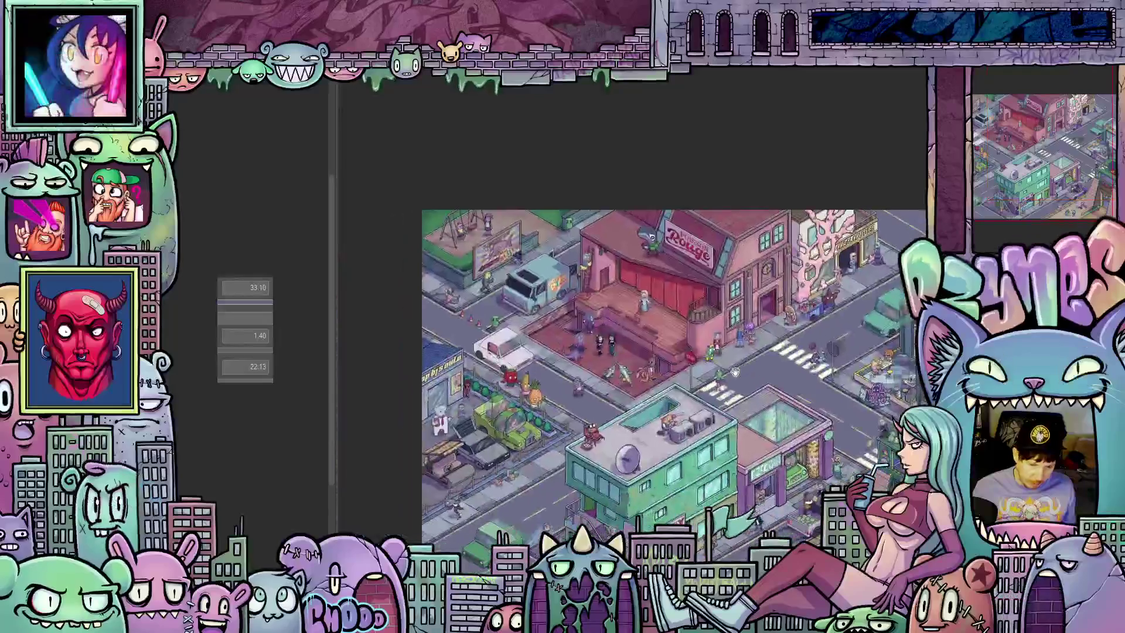
pyautogui.scroll(-3, 659, 436)
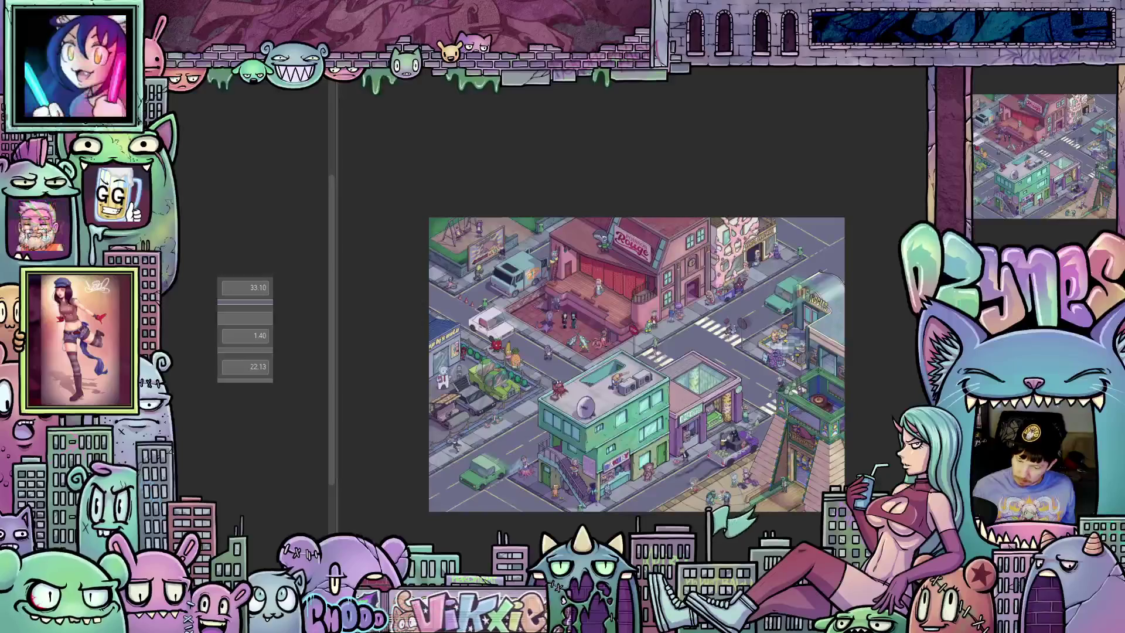
pyautogui.scroll(6, 834, 283)
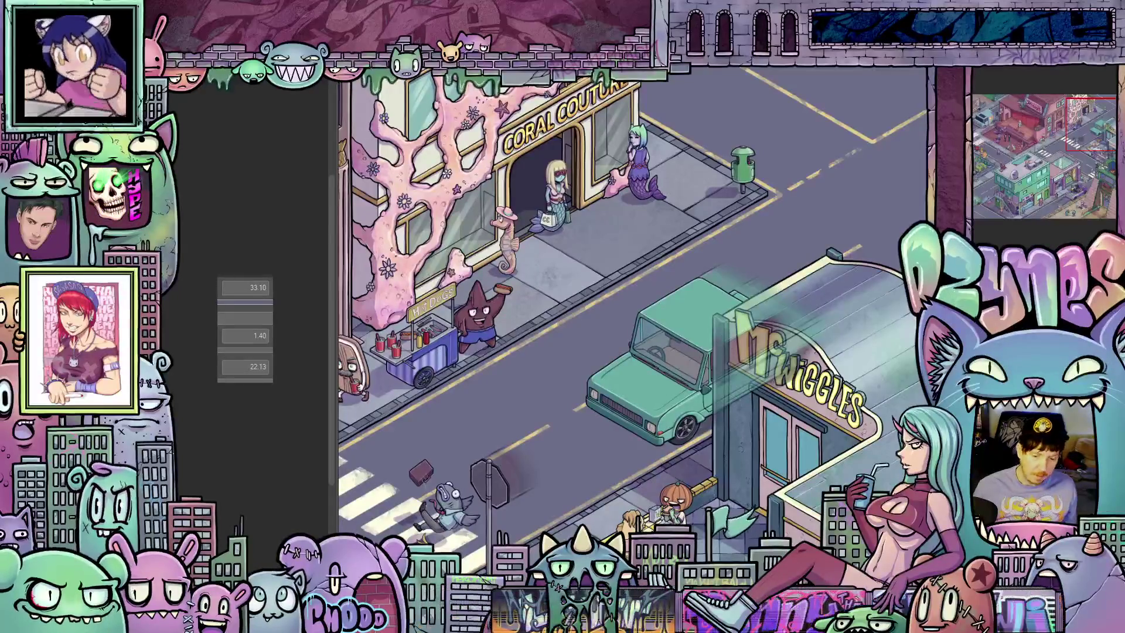
# - Close the freehand selection around the car area and bring Poisson Rouge into view
pyautogui.moveTo(816, 218); pyautogui.dragTo(557, 357)
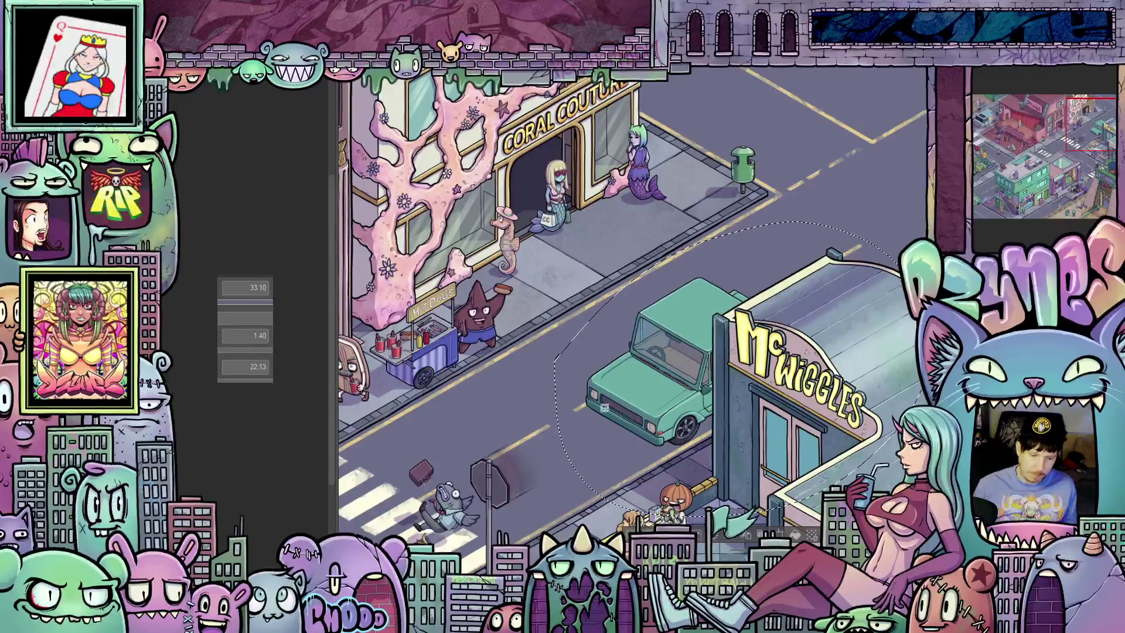
pyautogui.scroll(-2, 546, 423)
pyautogui.moveTo(546, 423); pyautogui.dragTo(697, 345)
pyautogui.scroll(-2, 697, 345)
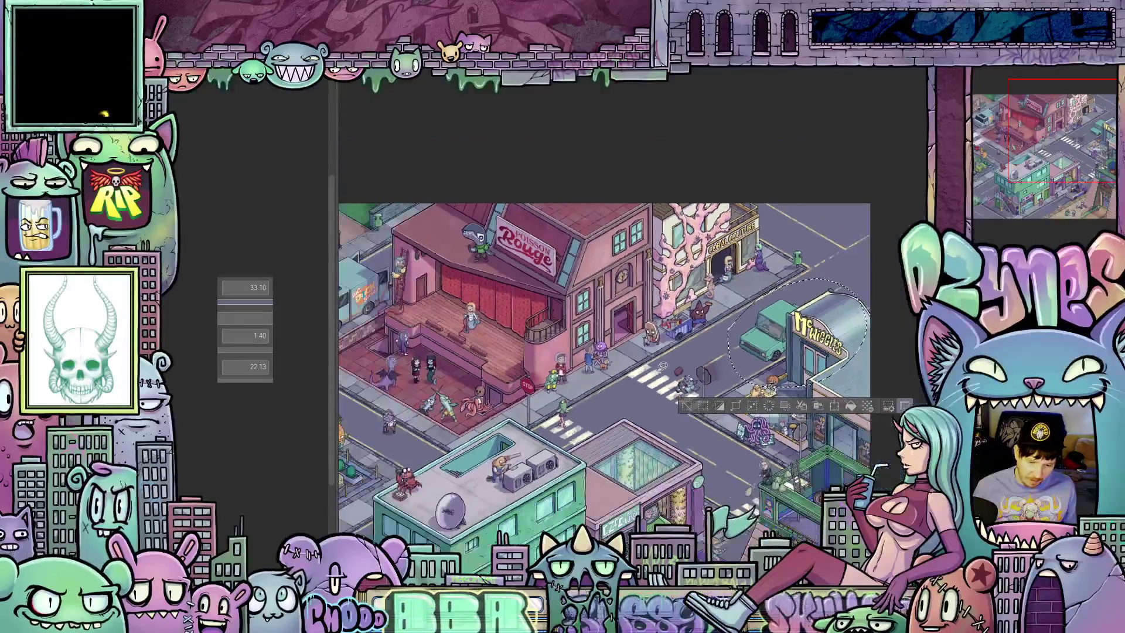
pyautogui.scroll(2, 710, 462)
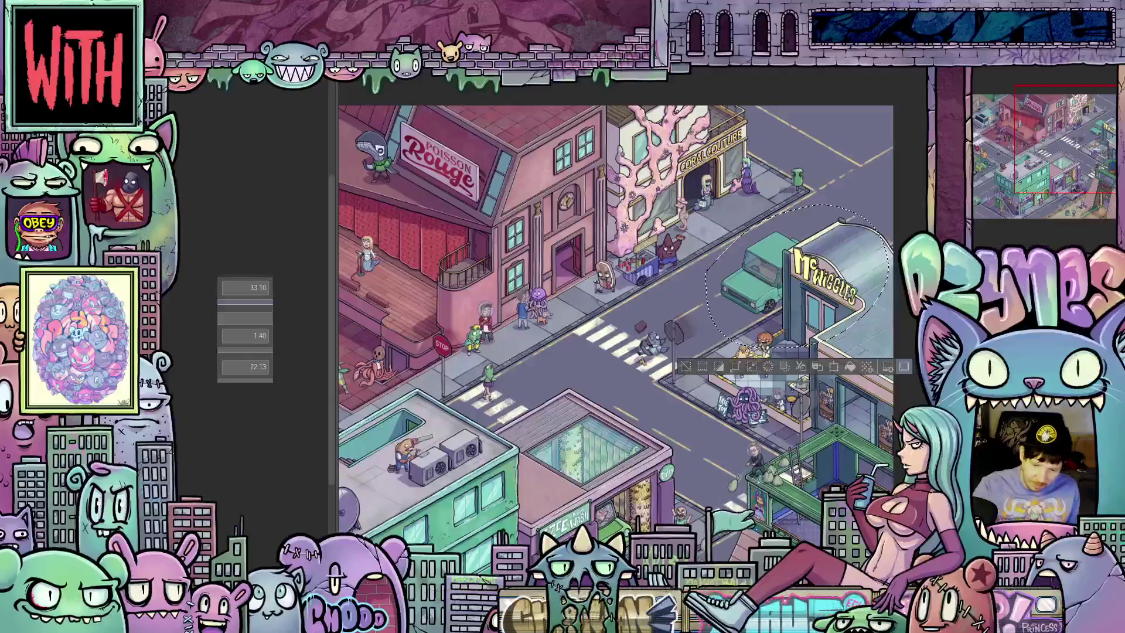
# - Lasso the street area past McWiggles as a new selection, replacing the old one
pyautogui.moveTo(828, 474)
pyautogui.mouseDown()
pyautogui.moveTo(850, 448)
pyautogui.moveTo(854, 352)
pyautogui.moveTo(762, 305)
pyautogui.moveTo(551, 285)
pyautogui.mouseUp()
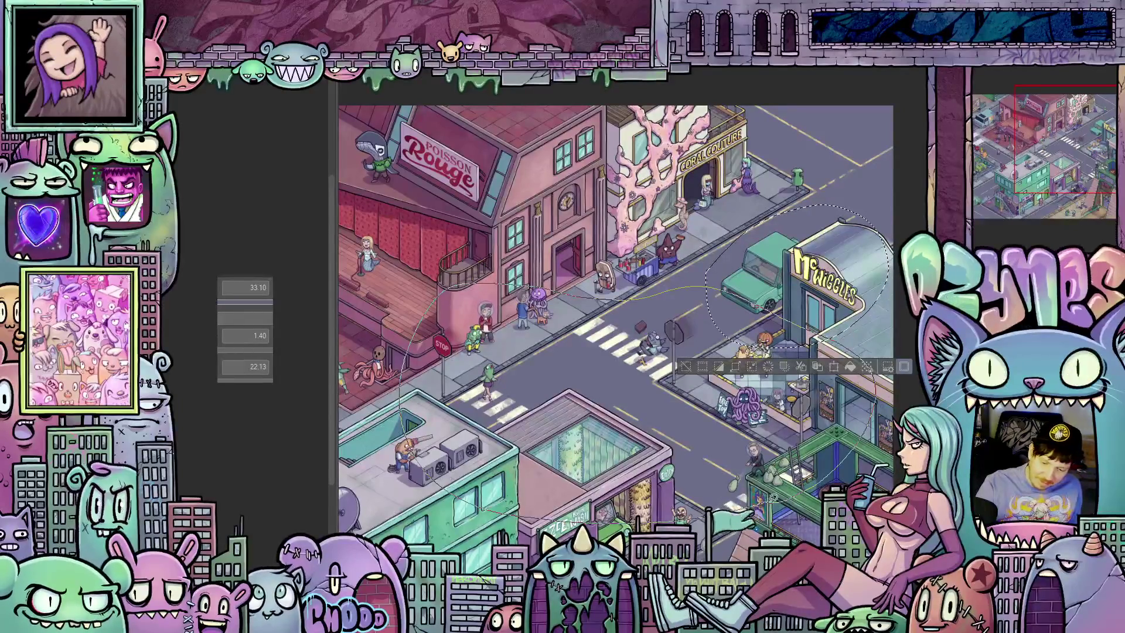
pyautogui.moveTo(772, 497); pyautogui.dragTo(769, 509)
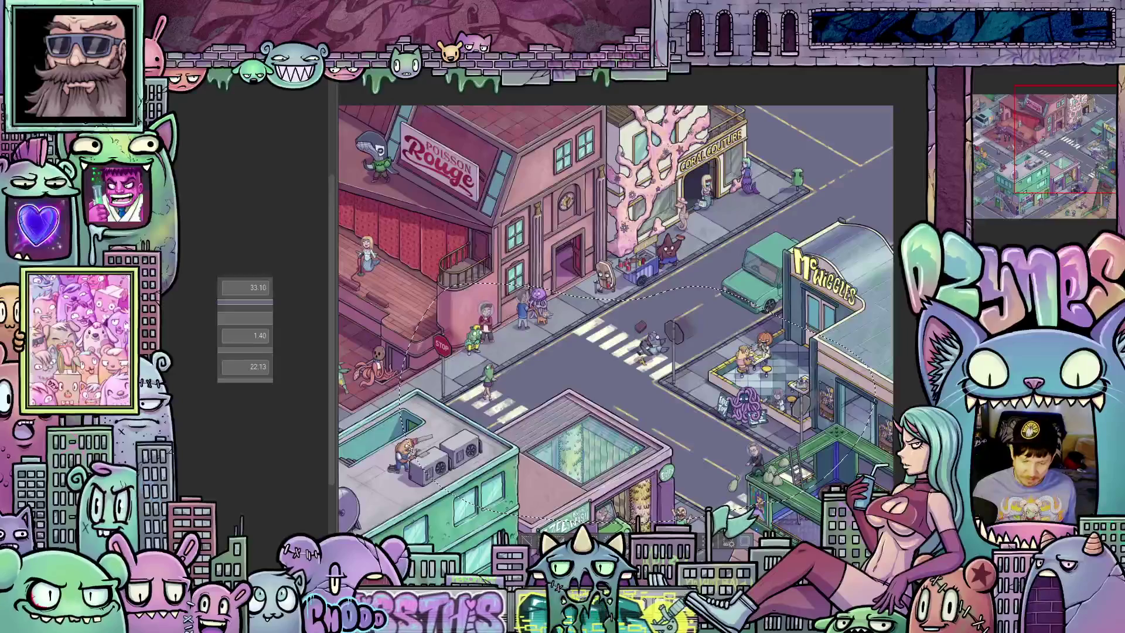
pyautogui.scroll(-3, 615, 351)
pyautogui.moveTo(594, 410); pyautogui.dragTo(799, 378)
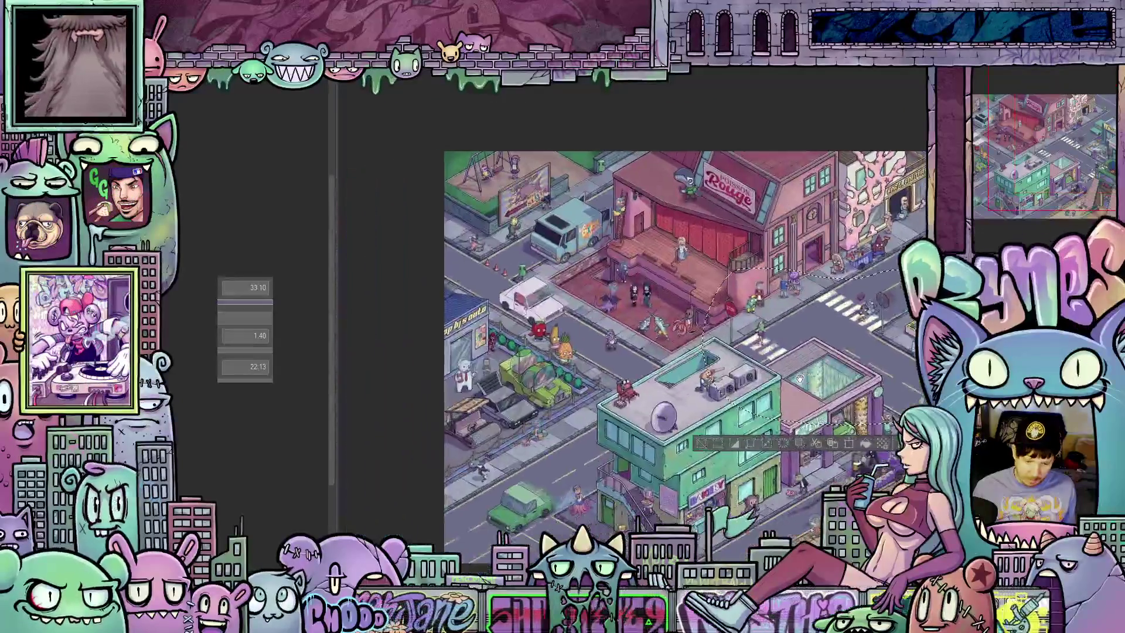
# - Swap the freehand selection for a full-canvas selection and review the whole city illustration
pyautogui.hotkey('ctrl', 'd')
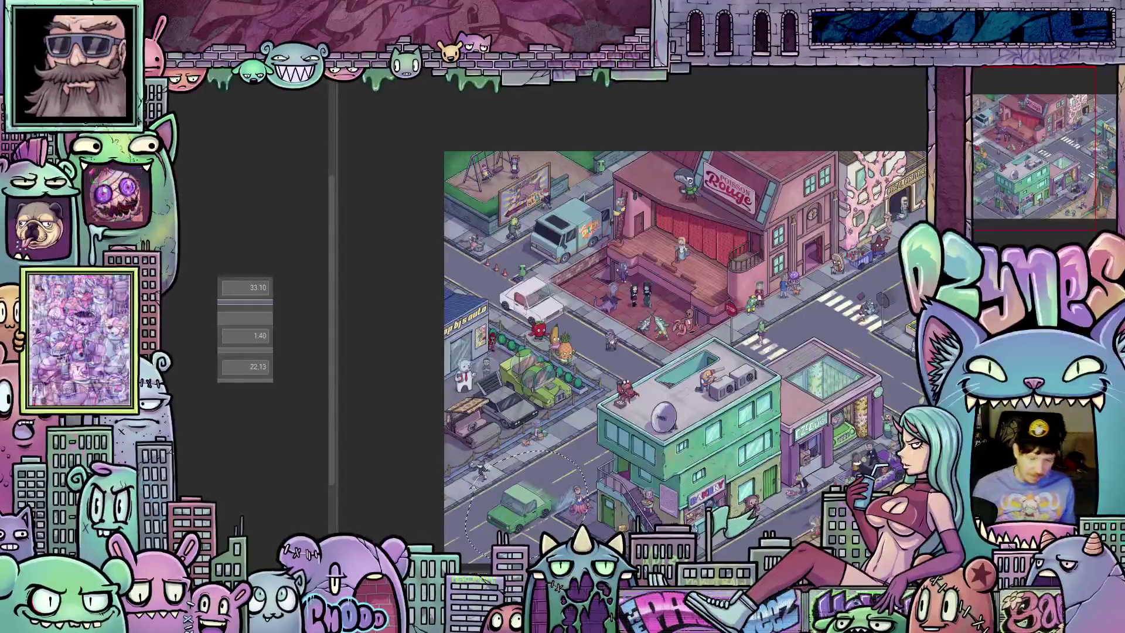
pyautogui.hotkey('ctrl', 'a')
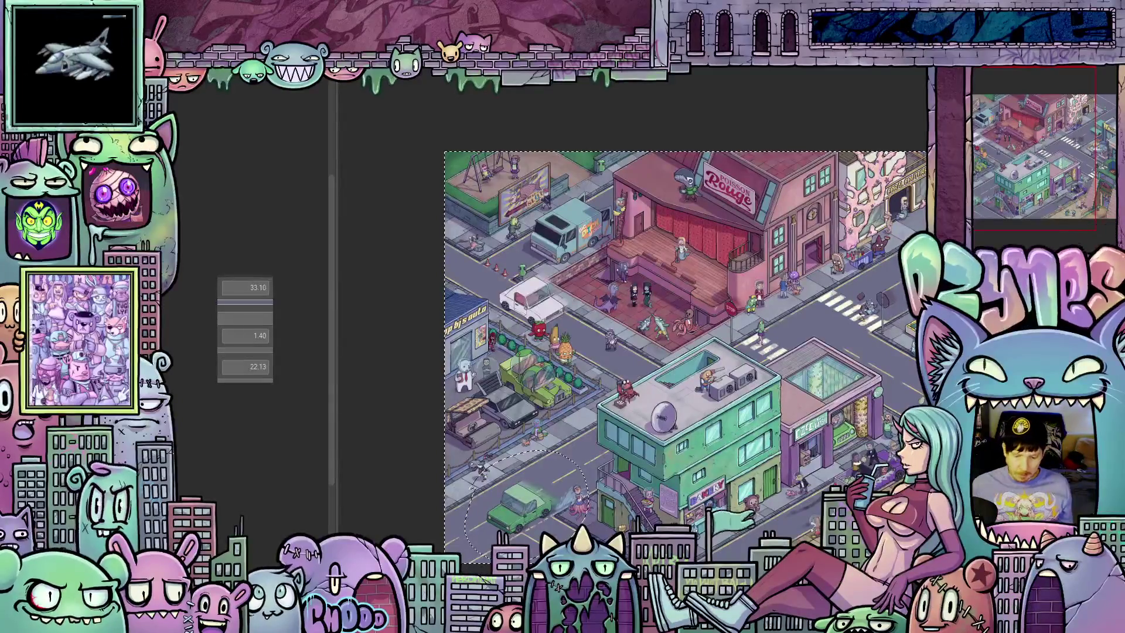
pyautogui.scroll(5, 553, 274)
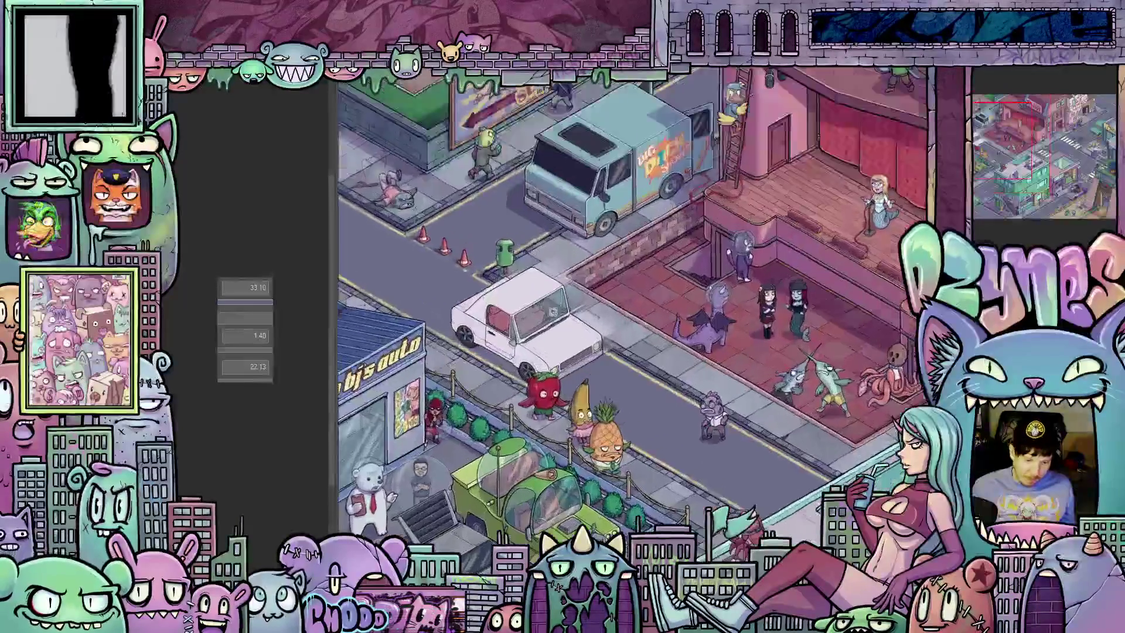
pyautogui.scroll(-6, 562, 317)
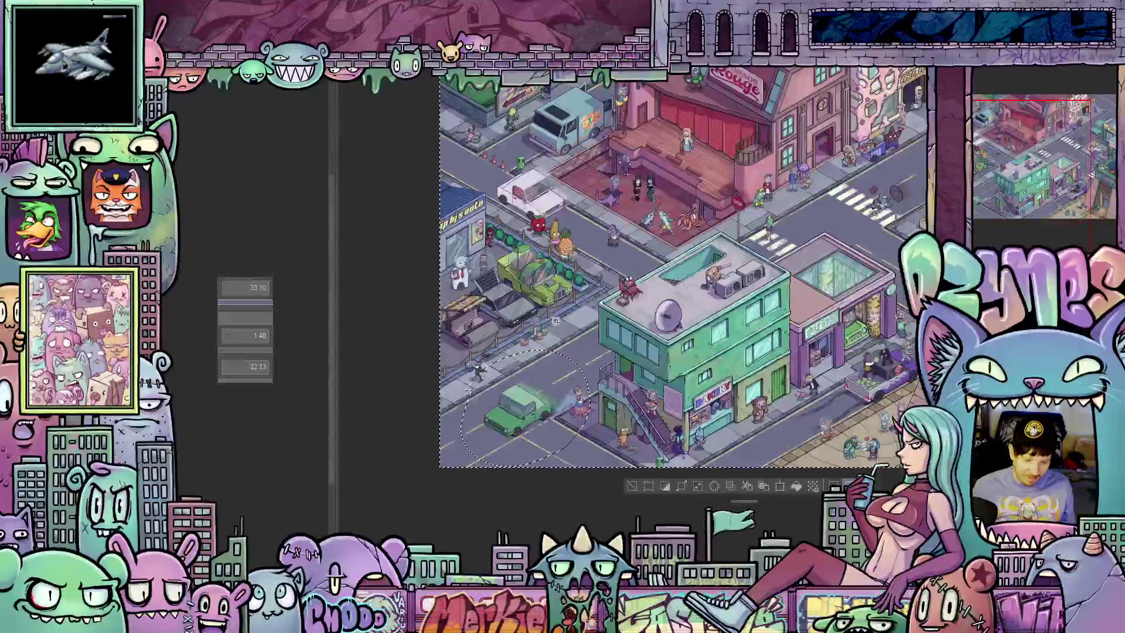
pyautogui.scroll(2, 557, 321)
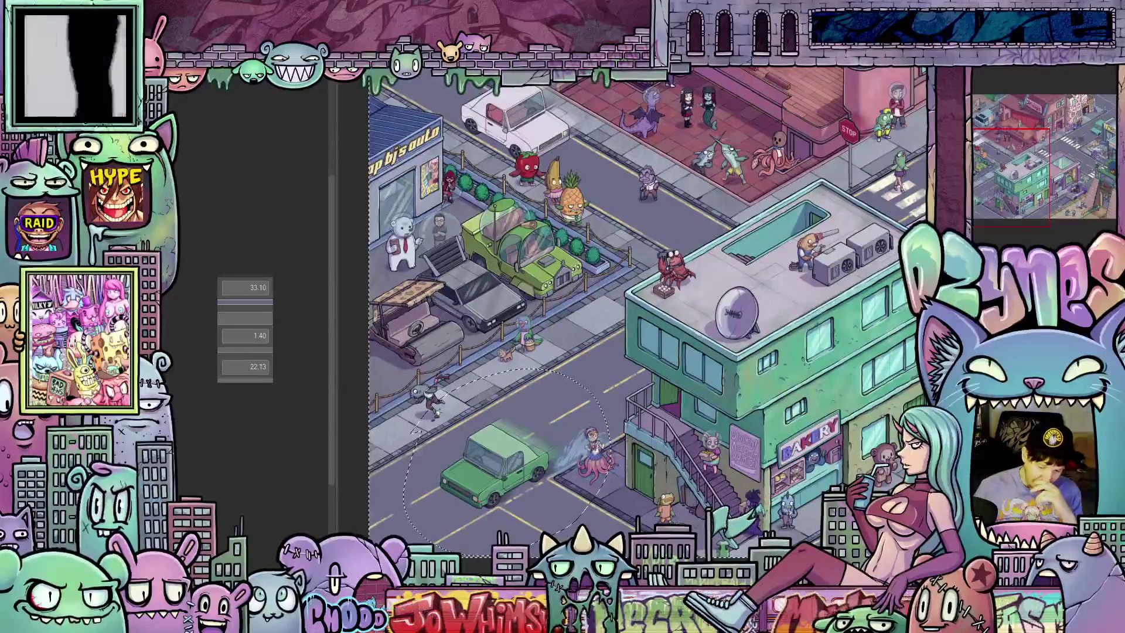
pyautogui.scroll(-1, 756, 389)
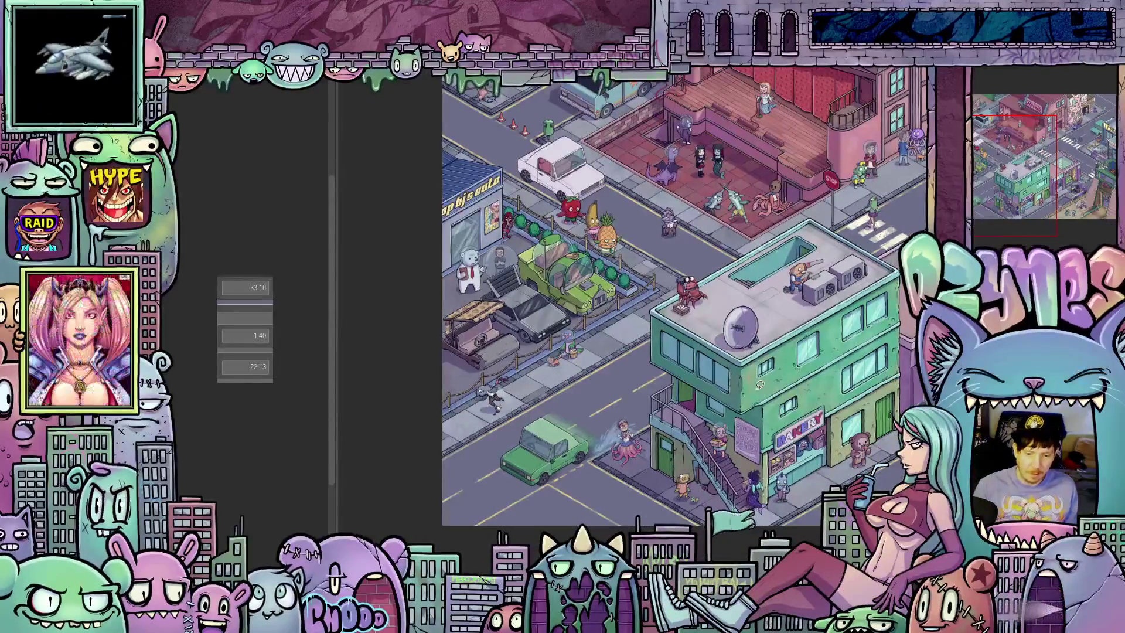
pyautogui.scroll(-2, 760, 384)
pyautogui.moveTo(759, 384); pyautogui.dragTo(626, 382)
pyautogui.moveTo(584, 430)
pyautogui.mouseDown()
pyautogui.moveTo(583, 404)
pyautogui.moveTo(550, 425)
pyautogui.moveTo(560, 425)
pyautogui.mouseUp()
pyautogui.scroll(2, 560, 425)
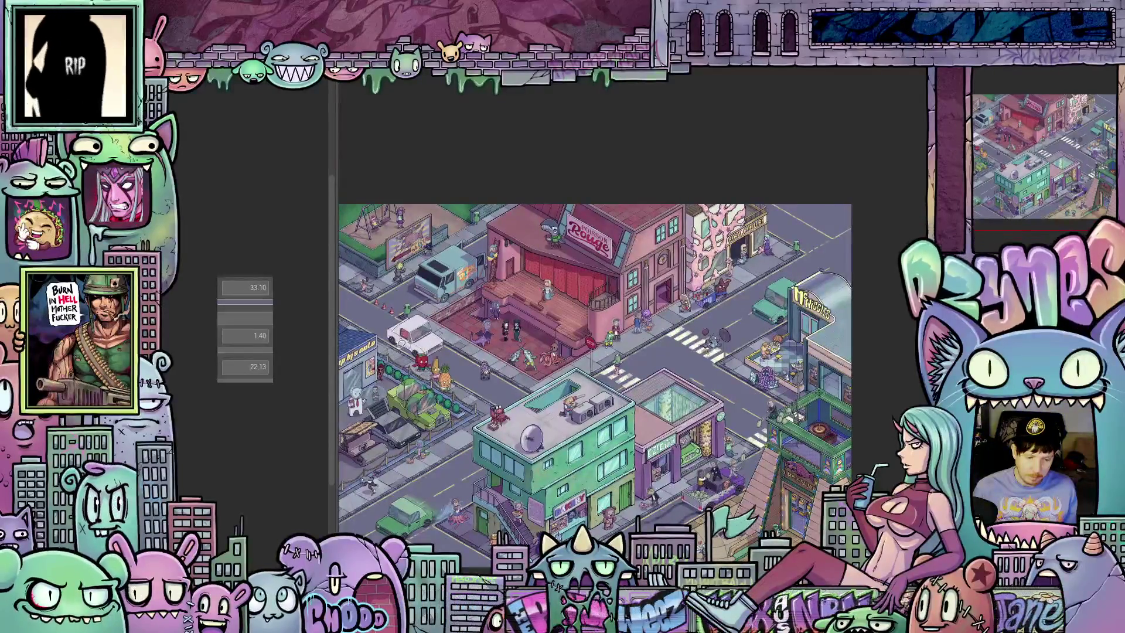
# - Survey the upper-left street and the white car
pyautogui.scroll(3, 393, 351)
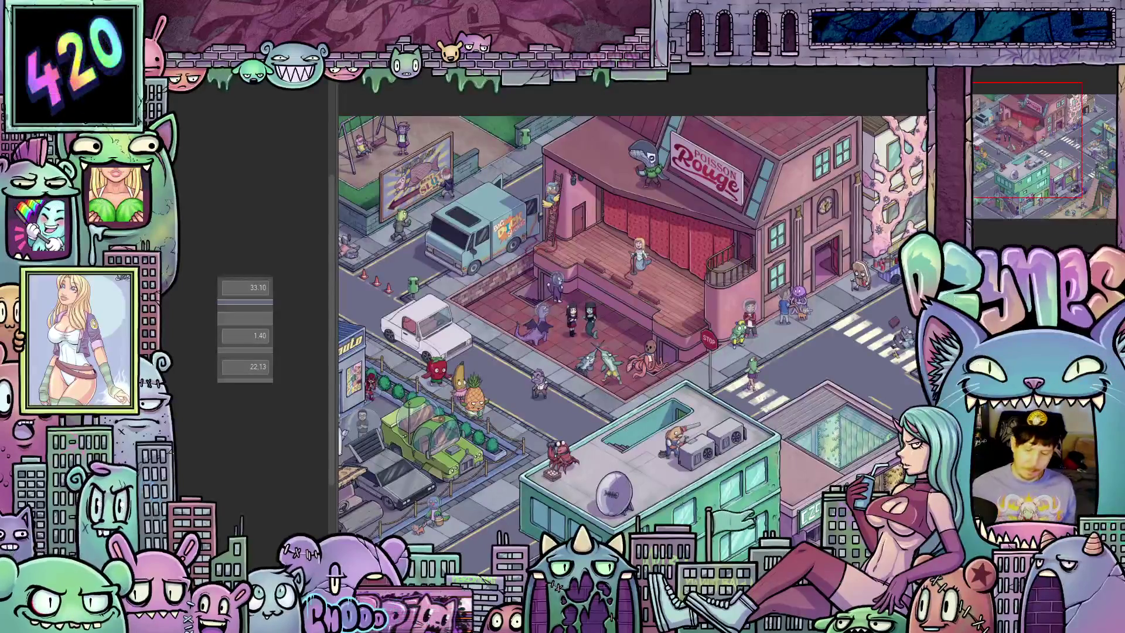
pyautogui.scroll(-2, 636, 473)
pyautogui.scroll(5, 688, 398)
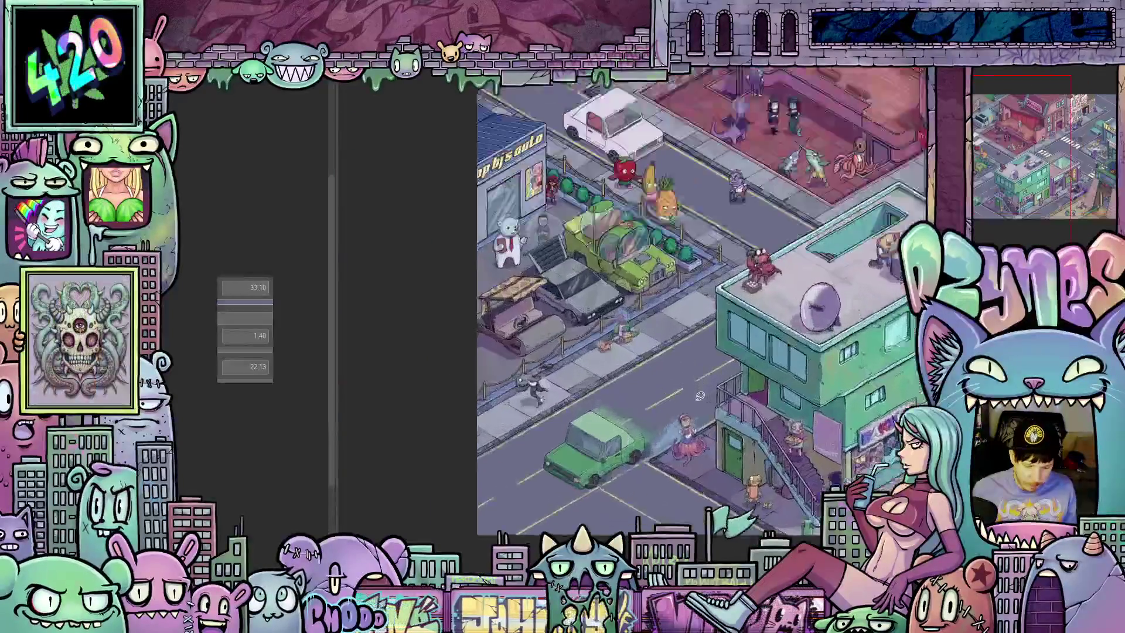
pyautogui.scroll(3, 688, 398)
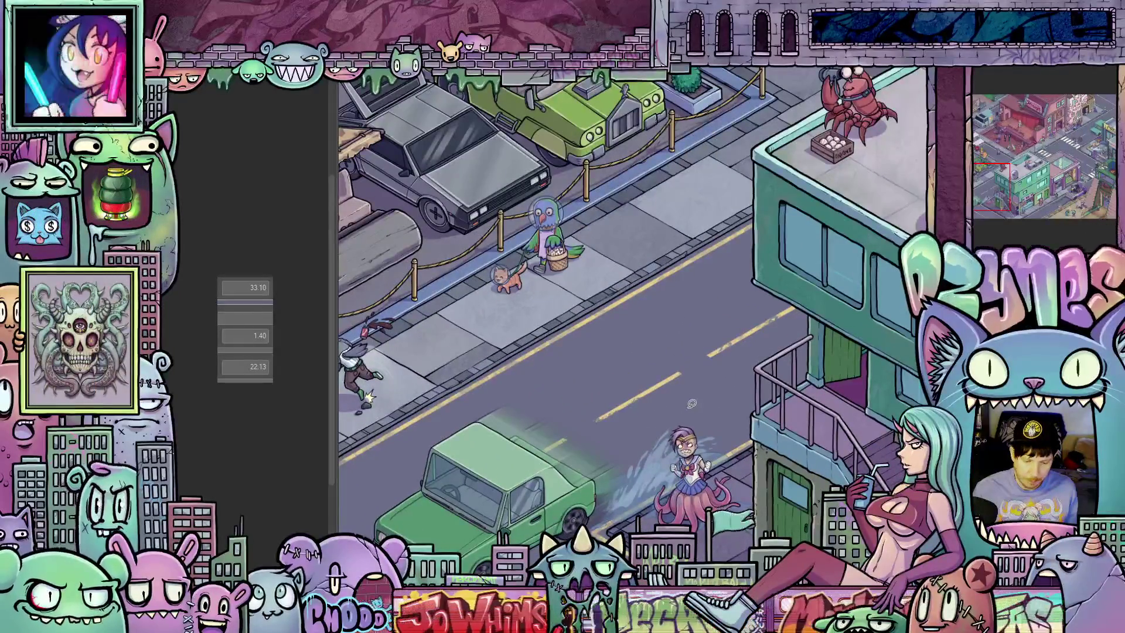
pyautogui.scroll(-2, 691, 398)
pyautogui.moveTo(682, 398)
pyautogui.mouseDown()
pyautogui.moveTo(656, 392)
pyautogui.moveTo(706, 352)
pyautogui.moveTo(692, 378)
pyautogui.moveTo(679, 363)
pyautogui.moveTo(674, 381)
pyautogui.moveTo(686, 418)
pyautogui.mouseUp()
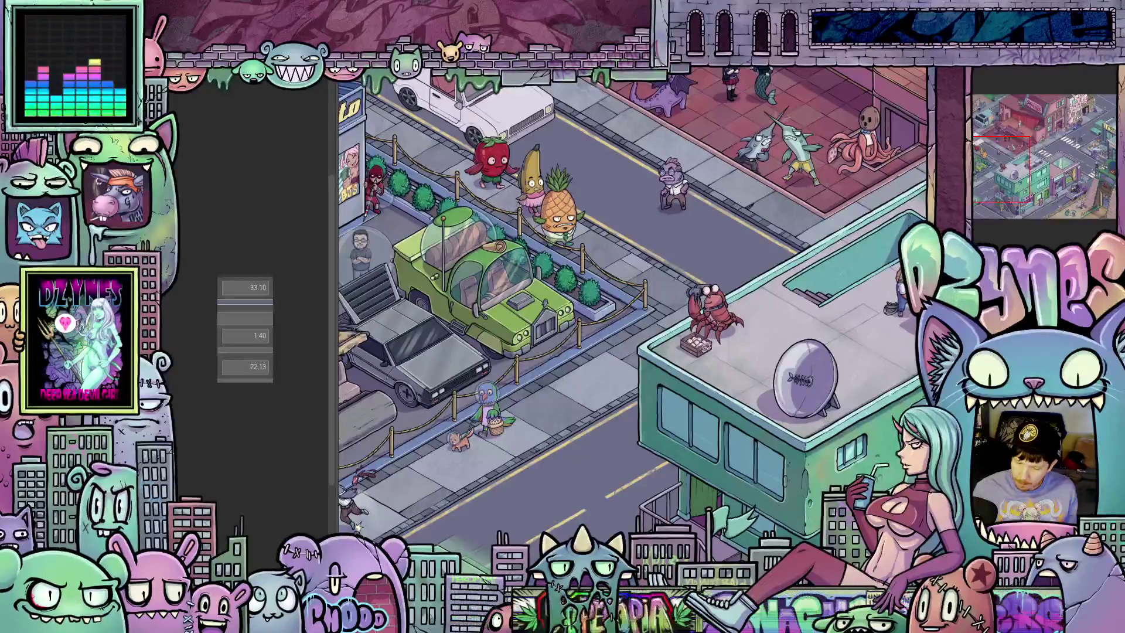
pyautogui.moveTo(724, 358); pyautogui.dragTo(703, 360)
pyautogui.scroll(5, 697, 355)
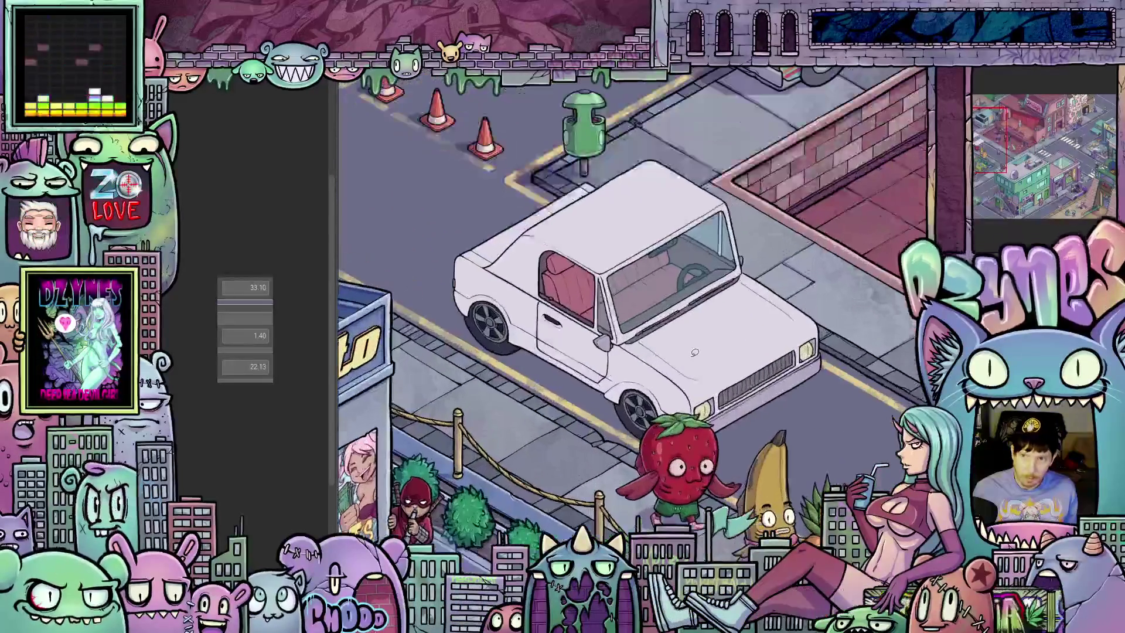
pyautogui.scroll(-5, 695, 357)
# - Move down the street to the green car and the sidewalk with the parrot and cat
pyautogui.moveTo(706, 442); pyautogui.dragTo(702, 368)
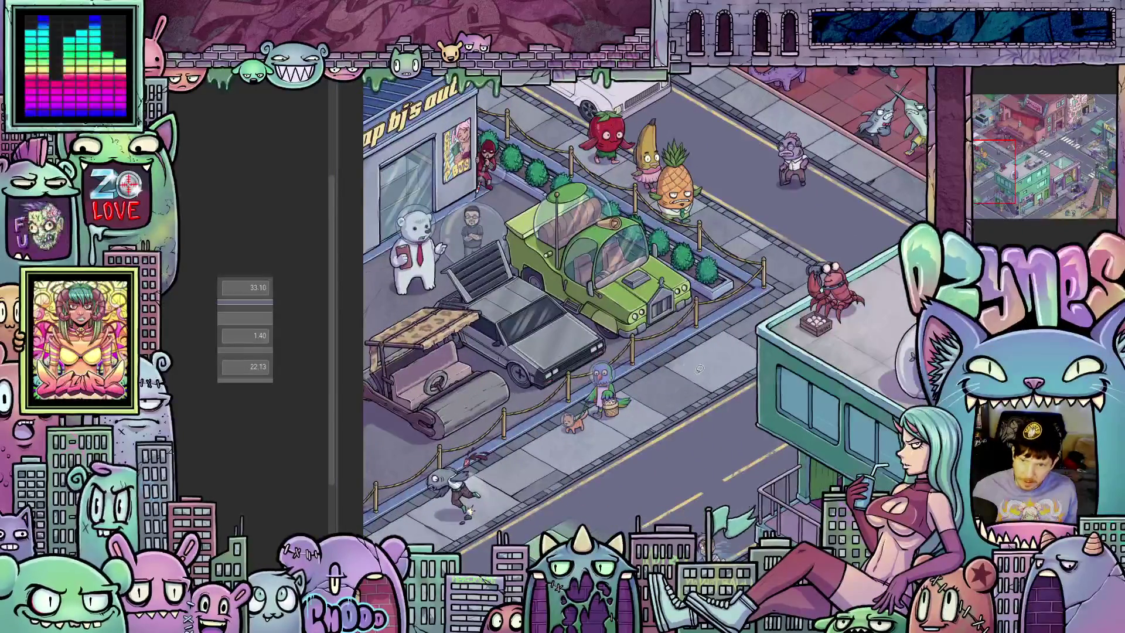
pyautogui.scroll(-3, 645, 404)
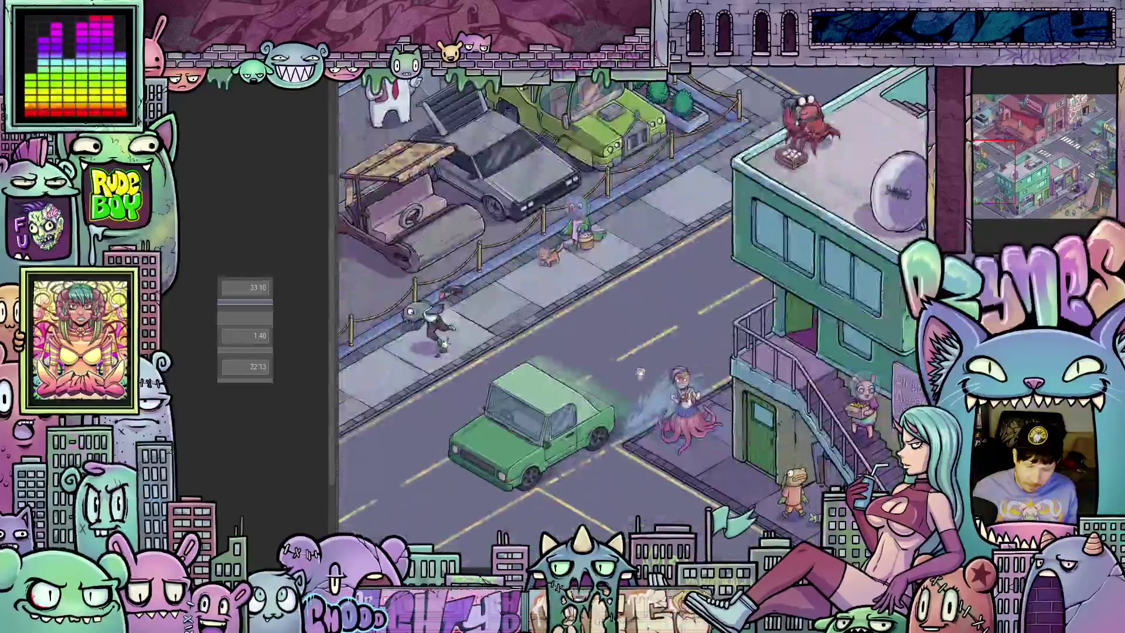
pyautogui.scroll(5, 645, 404)
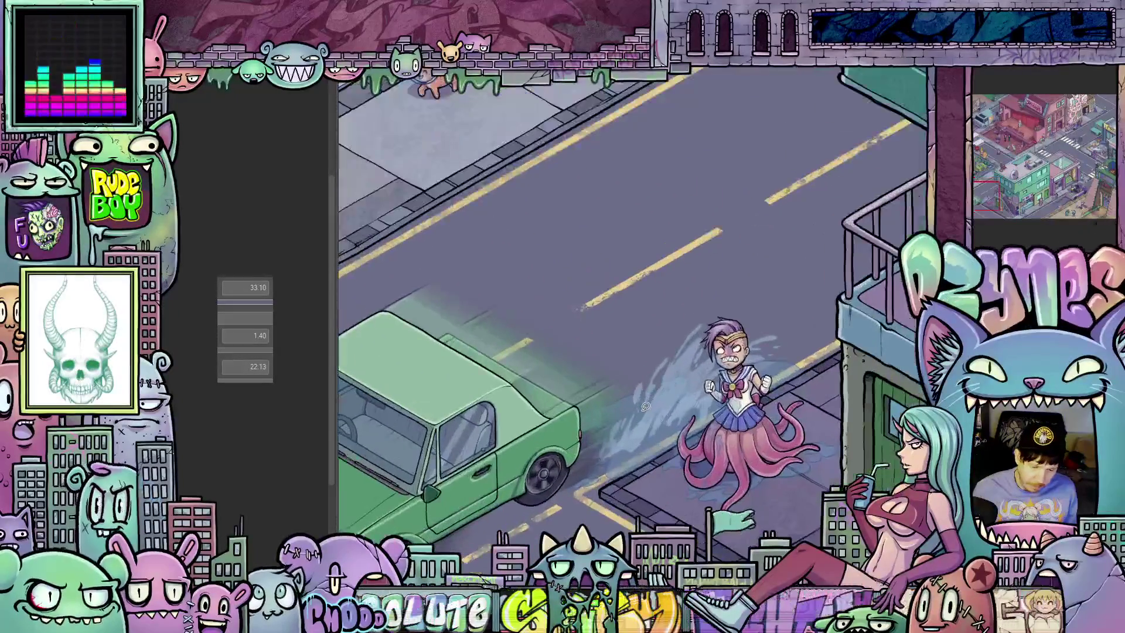
pyautogui.scroll(2, 645, 404)
pyautogui.scroll(-1, 645, 405)
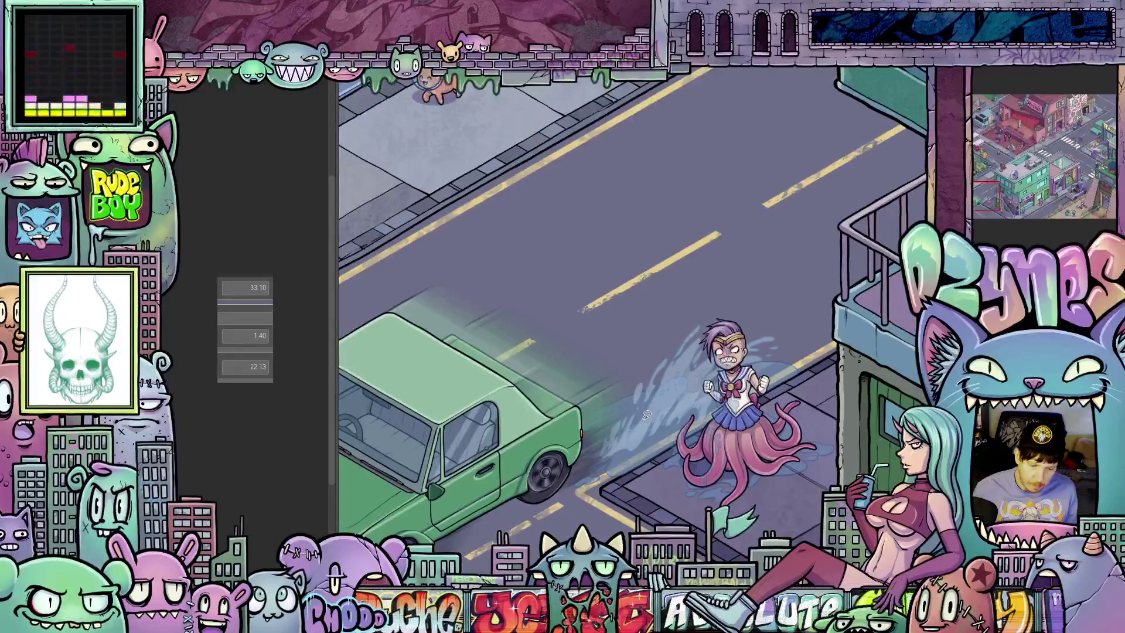
pyautogui.scroll(3, 662, 398)
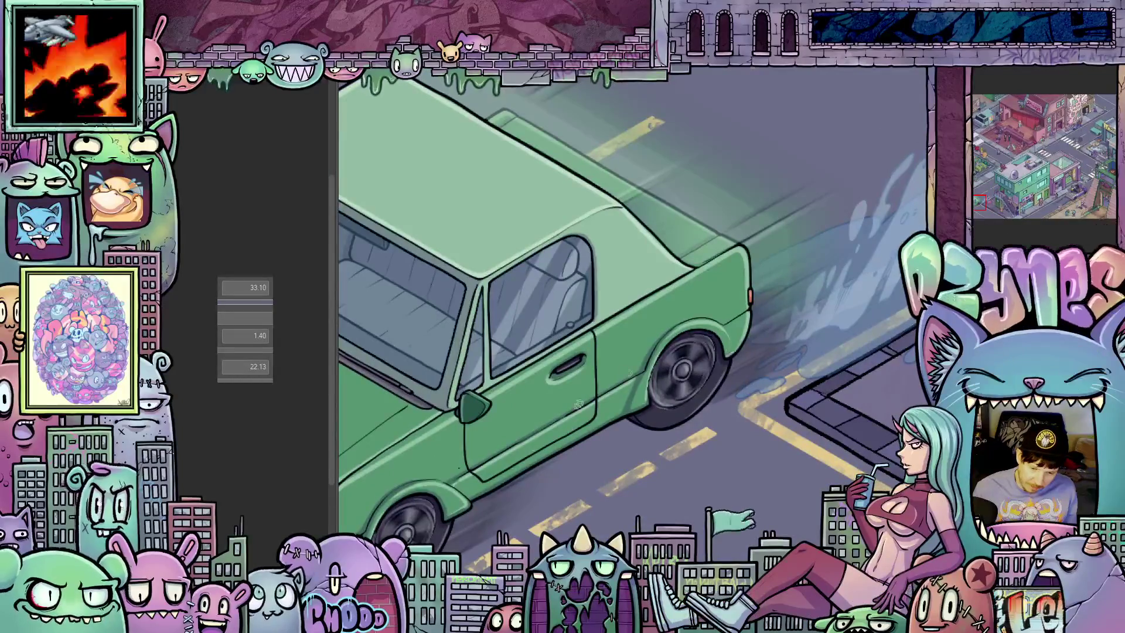
pyautogui.scroll(-3, 616, 449)
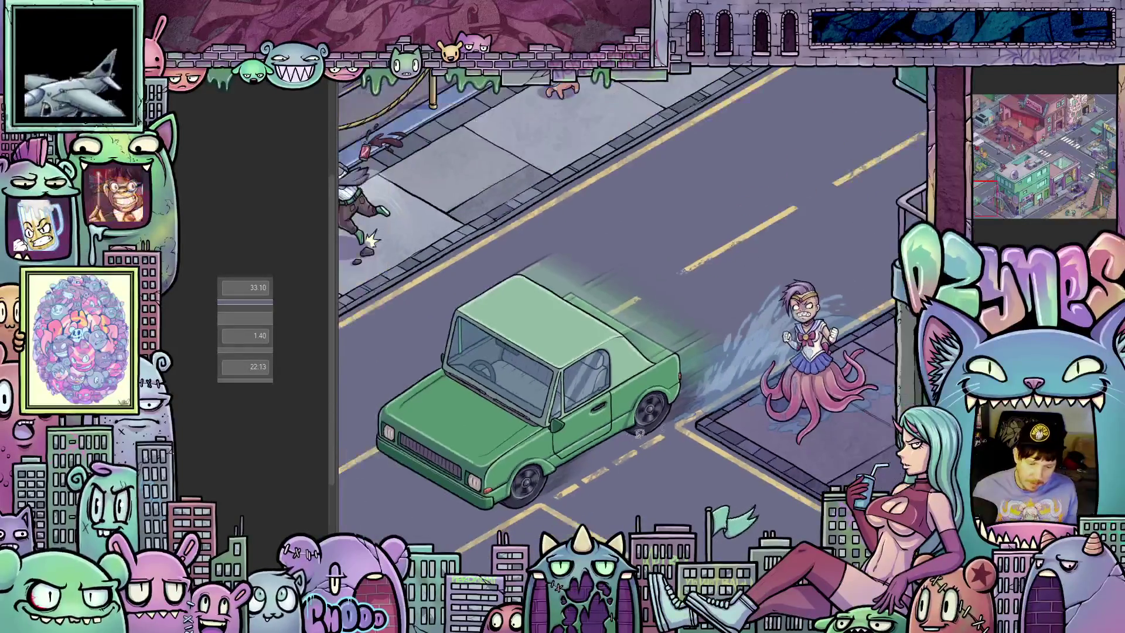
pyautogui.moveTo(749, 382); pyautogui.dragTo(717, 391)
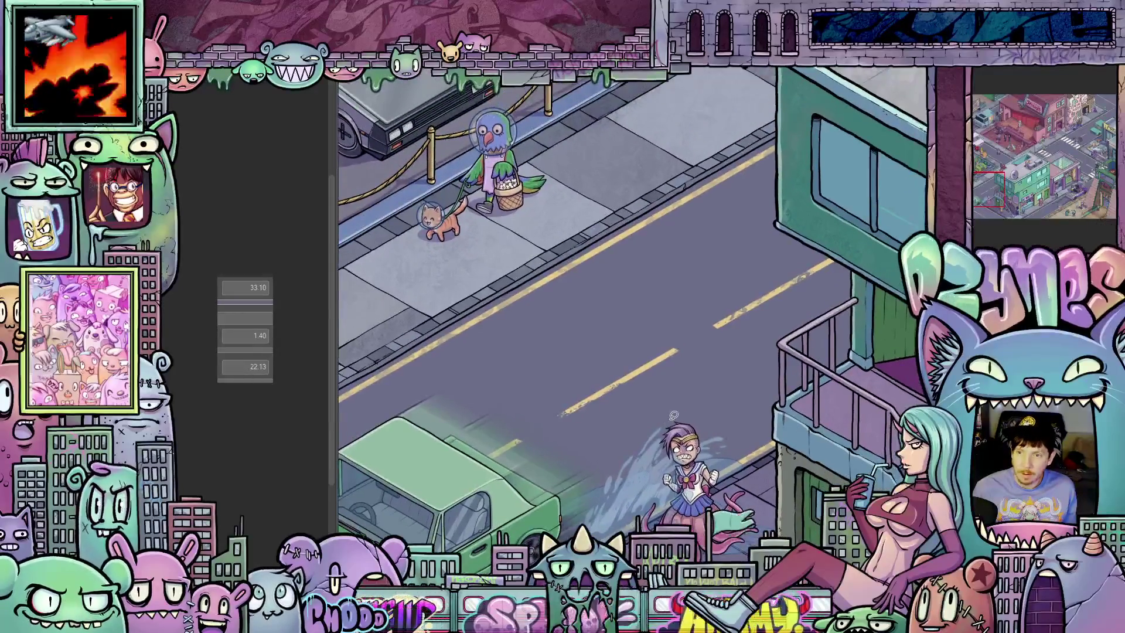
pyautogui.scroll(-4, 688, 321)
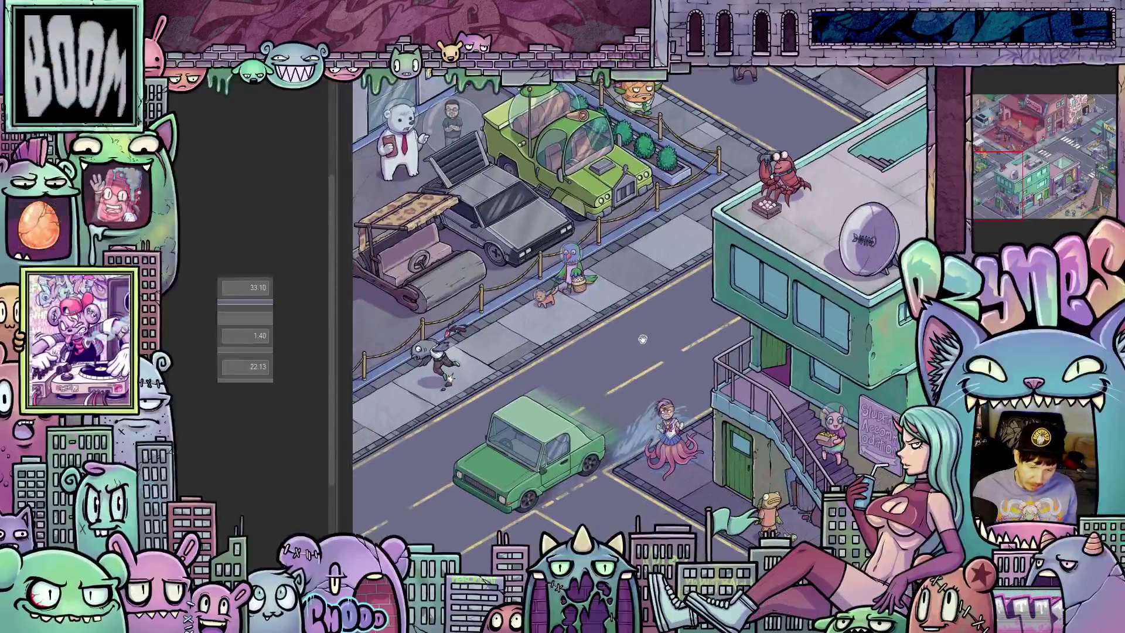
# - Inspect the parked vehicles, rope barrier, bushes, bear and shop front
pyautogui.moveTo(642, 338); pyautogui.dragTo(660, 504)
pyautogui.scroll(5, 551, 334)
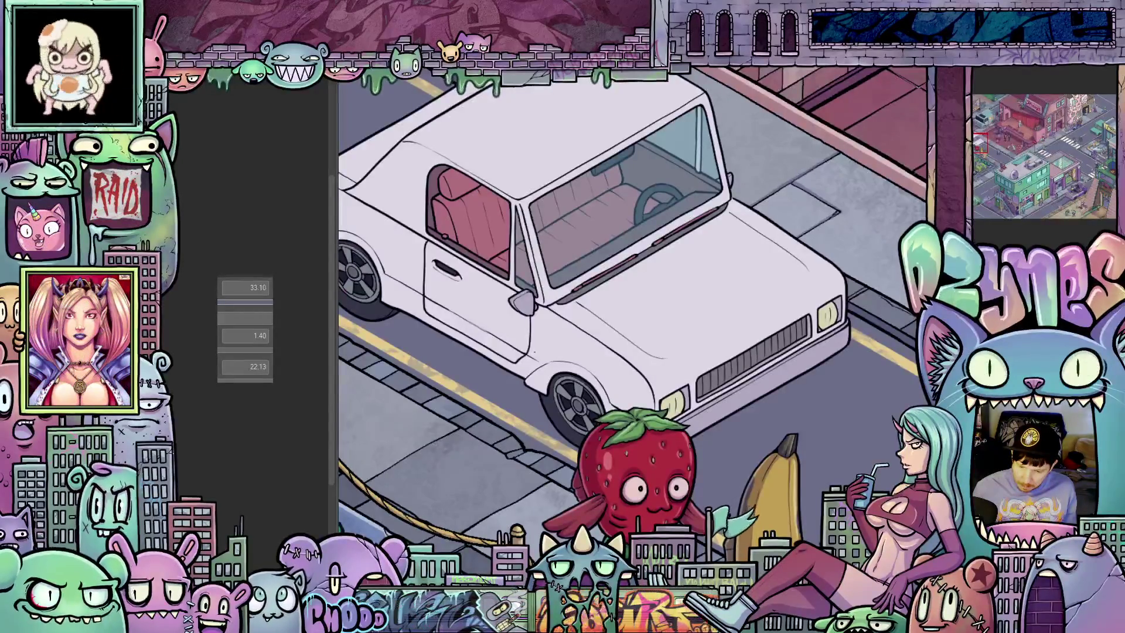
pyautogui.moveTo(654, 473)
pyautogui.mouseDown()
pyautogui.moveTo(675, 499)
pyautogui.moveTo(647, 338)
pyautogui.mouseUp()
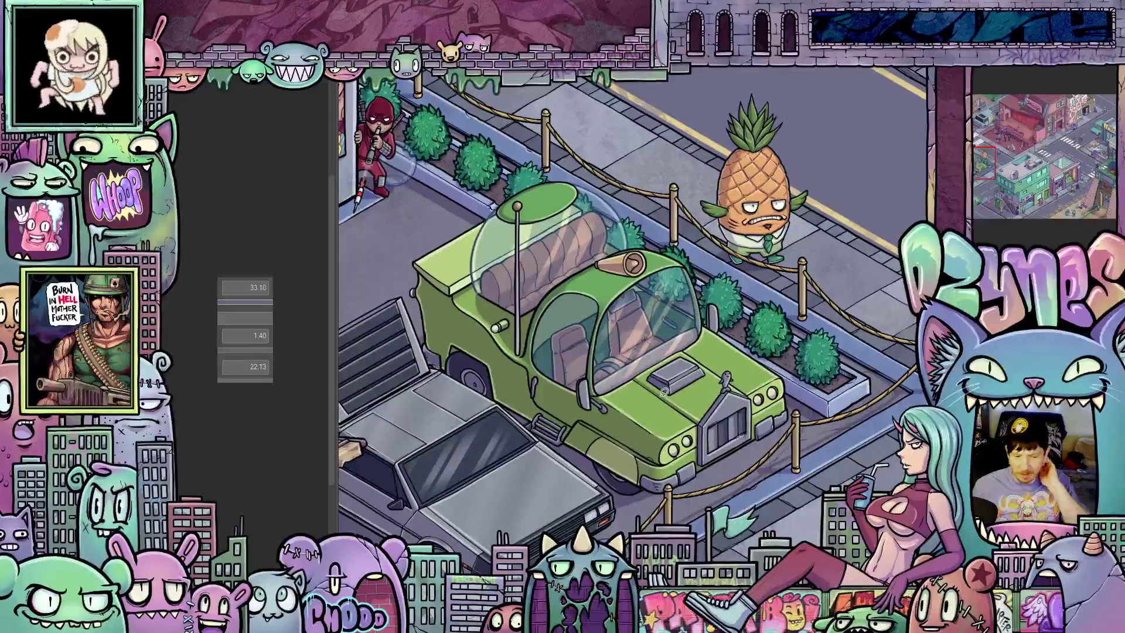
pyautogui.moveTo(657, 405); pyautogui.dragTo(722, 364)
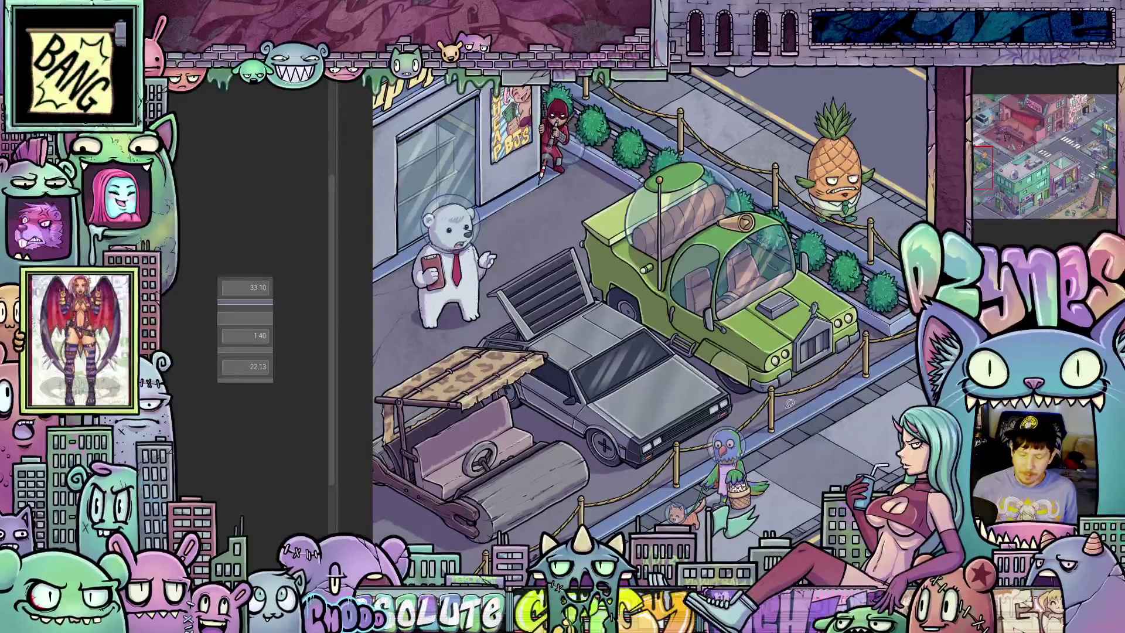
# - Return to the white car and zoom in close on it
pyautogui.scroll(-1, 789, 403)
pyautogui.moveTo(831, 395)
pyautogui.mouseDown()
pyautogui.moveTo(751, 427)
pyautogui.moveTo(719, 524)
pyautogui.mouseUp()
pyautogui.moveTo(644, 264); pyautogui.dragTo(683, 407)
pyautogui.scroll(2, 677, 387)
pyautogui.scroll(2, 676, 387)
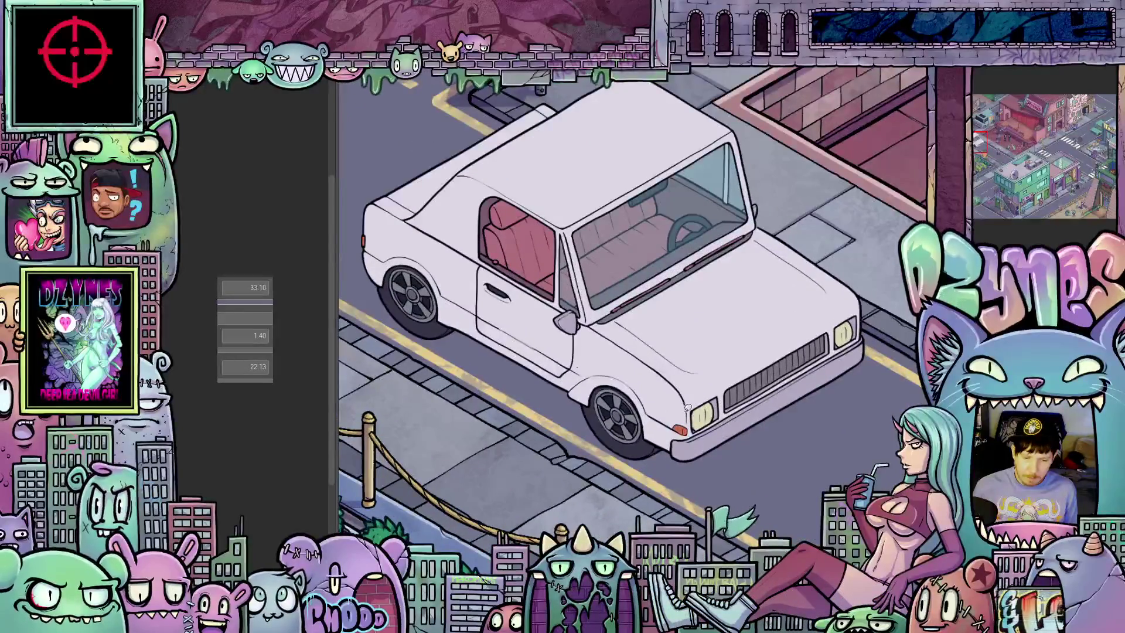
# - Zoom in and recentre the view on the whole white car
pyautogui.scroll(1, 692, 415)
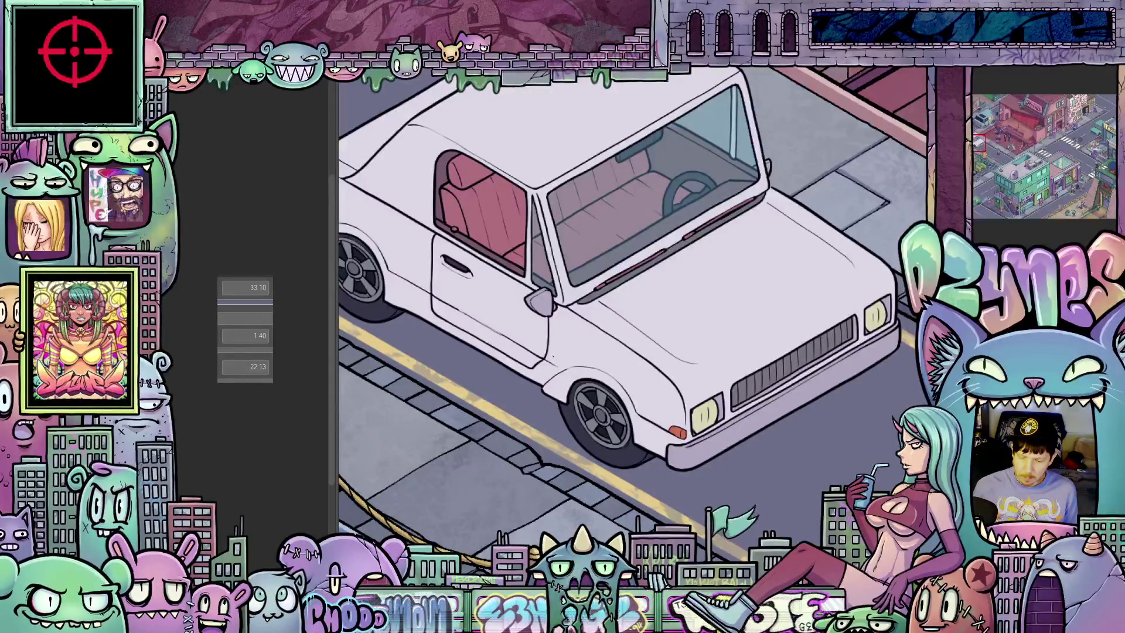
pyautogui.moveTo(597, 410)
pyautogui.mouseDown()
pyautogui.moveTo(705, 423)
pyautogui.moveTo(654, 393)
pyautogui.mouseUp()
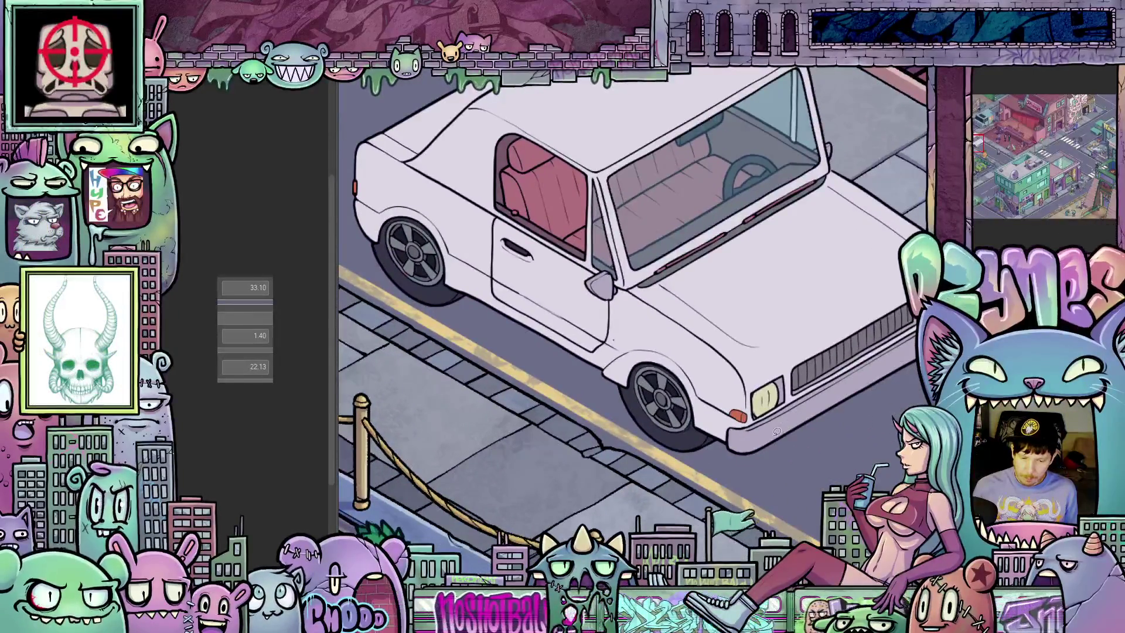
pyautogui.scroll(2, 776, 432)
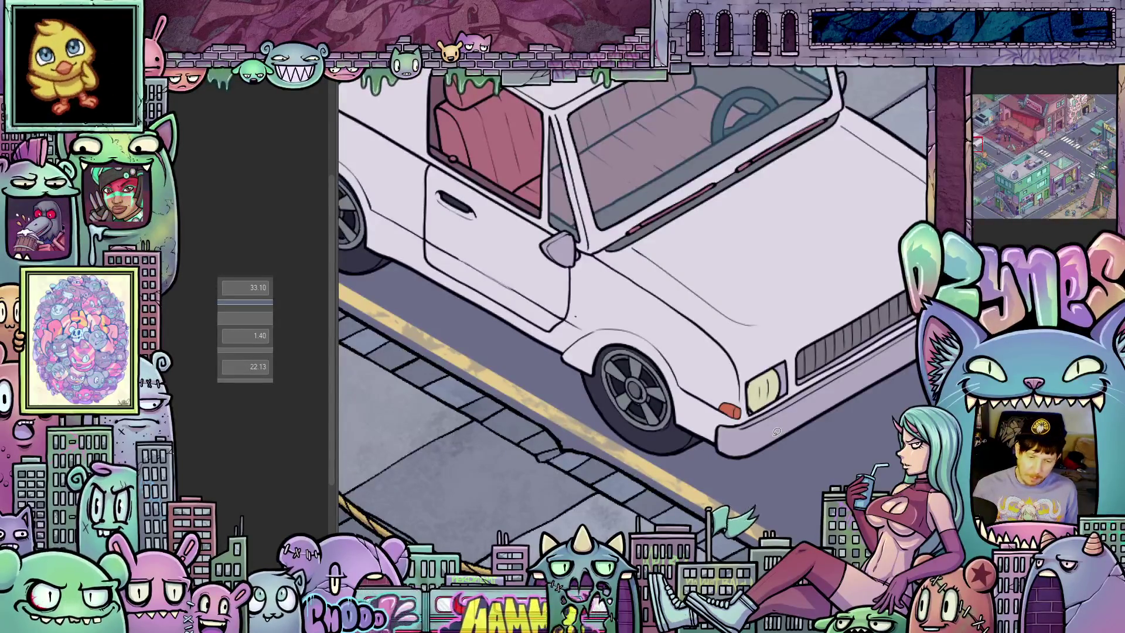
pyautogui.scroll(-3, 786, 277)
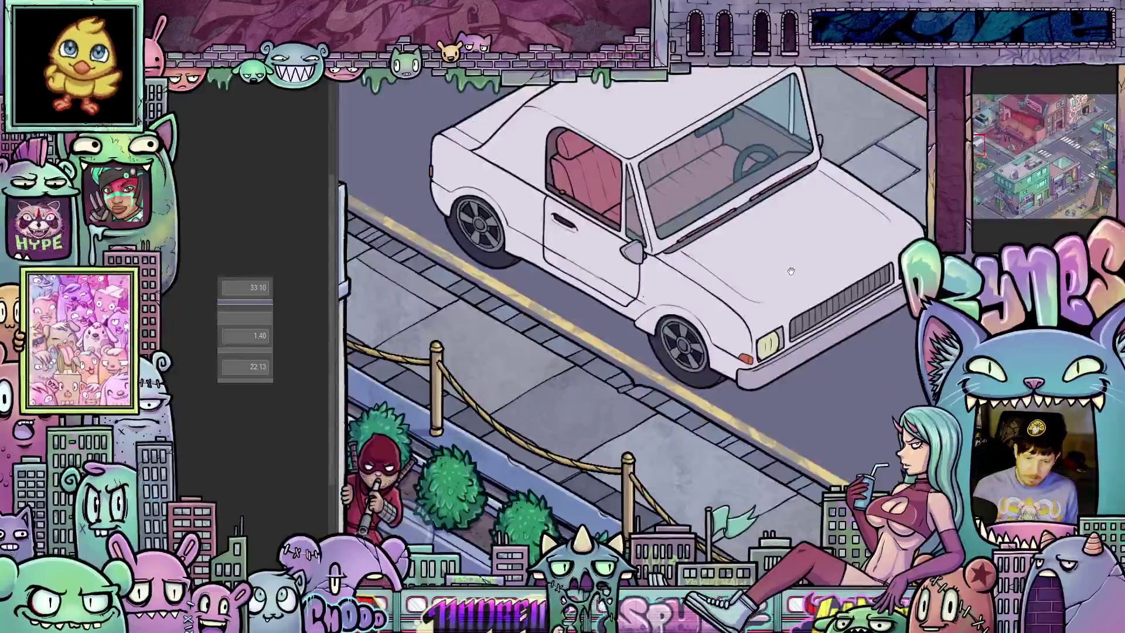
pyautogui.moveTo(787, 277); pyautogui.dragTo(735, 333)
# - Frame the car's hood, headlight and spoked front wheel beside the yellow road line
pyautogui.scroll(2, 735, 333)
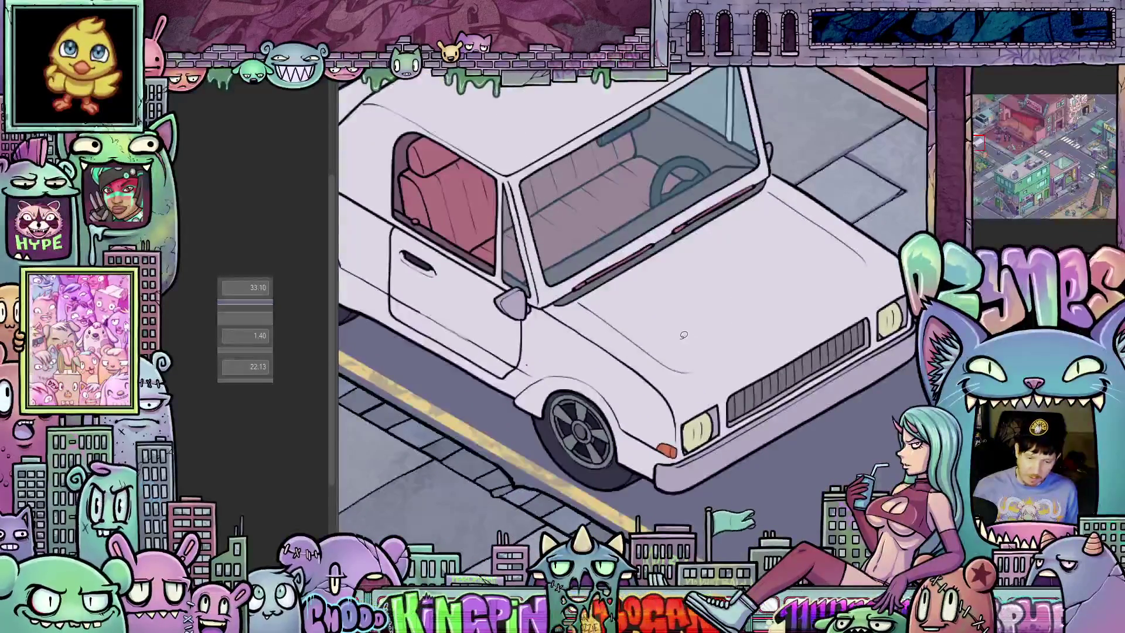
pyautogui.scroll(-1, 732, 337)
pyautogui.scroll(-1, 730, 340)
pyautogui.scroll(2, 730, 340)
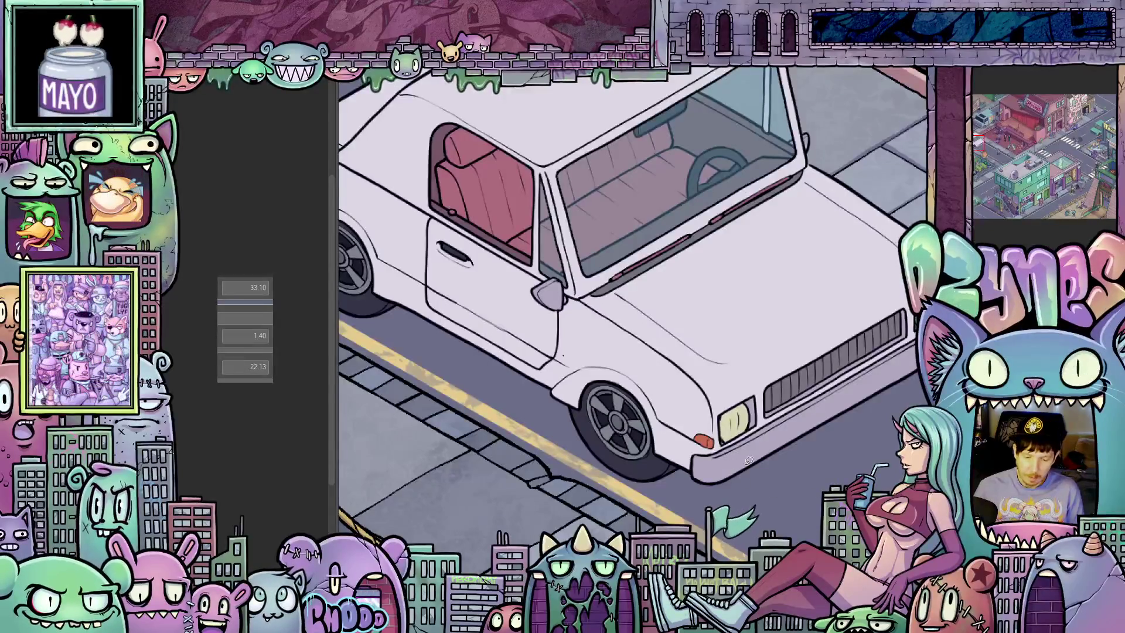
pyautogui.scroll(-1, 749, 460)
pyautogui.moveTo(756, 463)
pyautogui.mouseDown()
pyautogui.moveTo(767, 485)
pyautogui.moveTo(783, 469)
pyautogui.moveTo(756, 483)
pyautogui.moveTo(788, 473)
pyautogui.mouseUp()
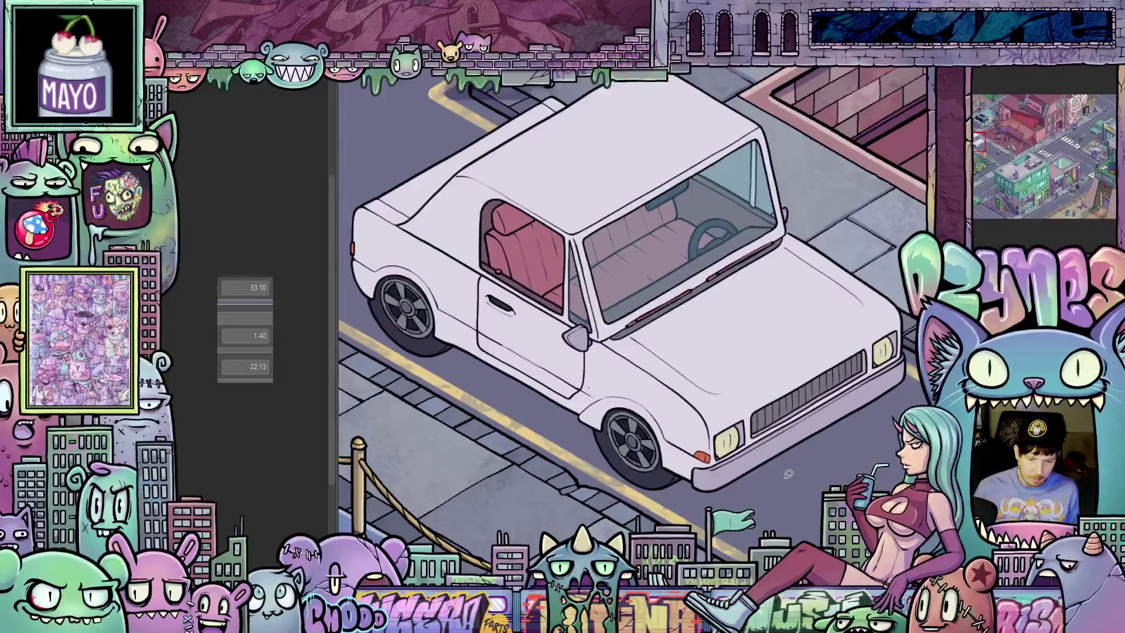
pyautogui.scroll(2, 788, 474)
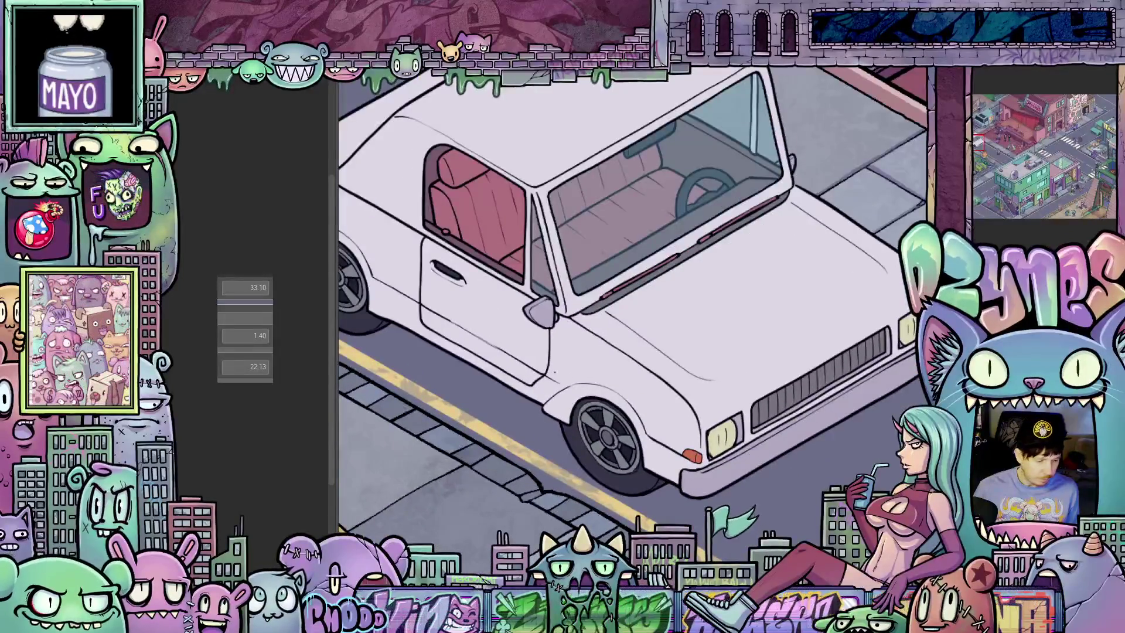
pyautogui.scroll(-2, 665, 481)
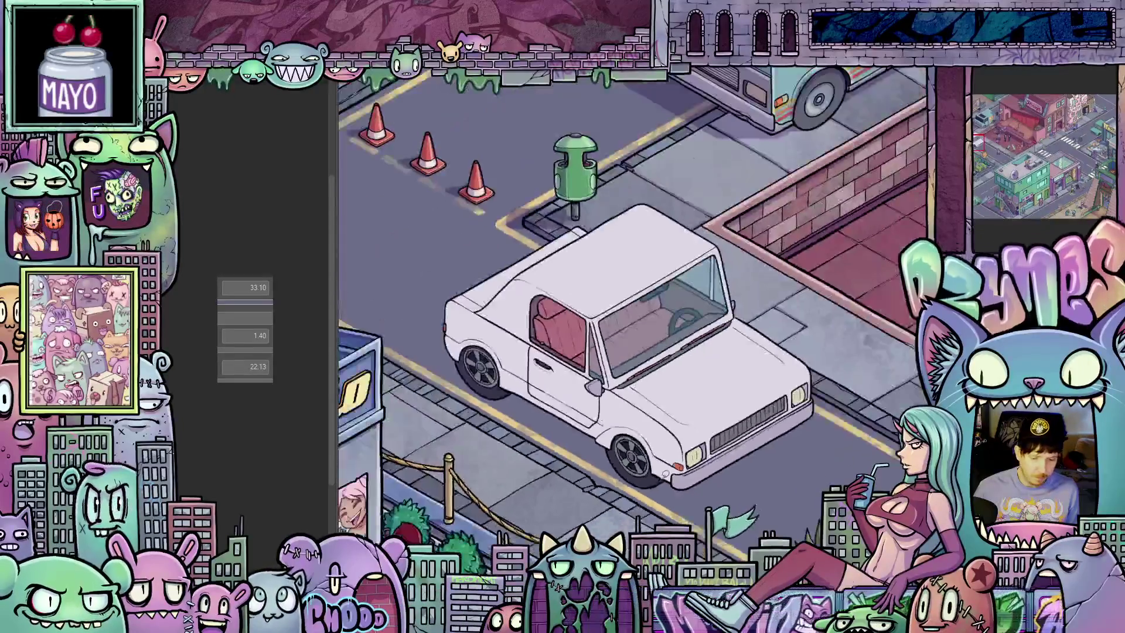
pyautogui.scroll(-1, 777, 529)
pyautogui.moveTo(776, 529)
pyautogui.mouseDown()
pyautogui.moveTo(701, 408)
pyautogui.moveTo(658, 369)
pyautogui.mouseUp()
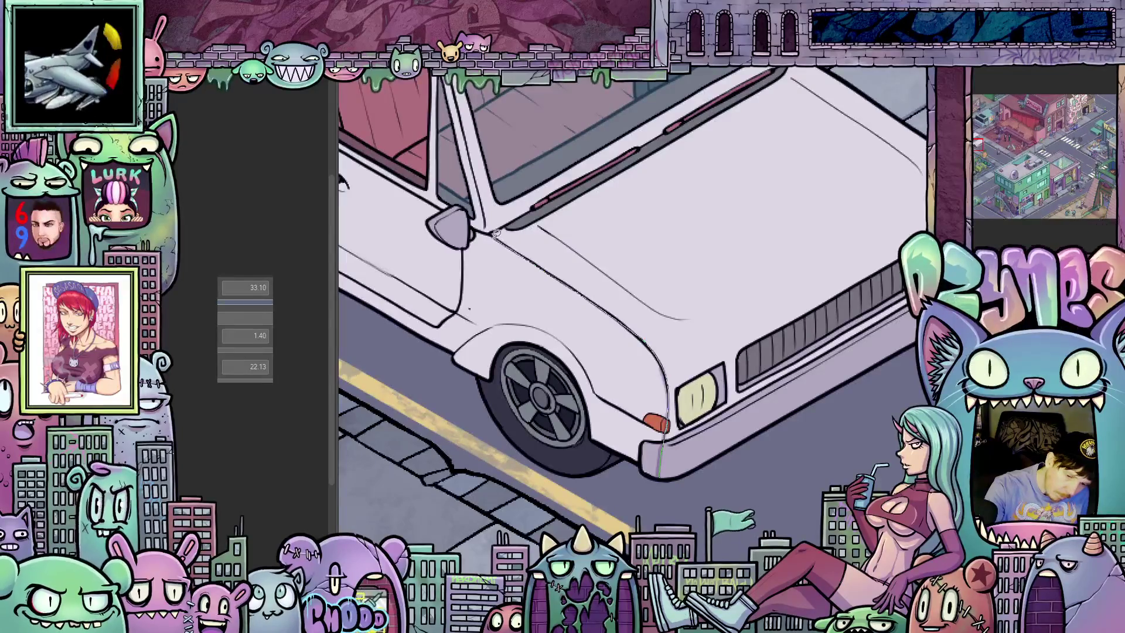
# - Lasso-fill the white car's front fender with lavender shadow
pyautogui.moveTo(480, 447); pyautogui.dragTo(635, 519)
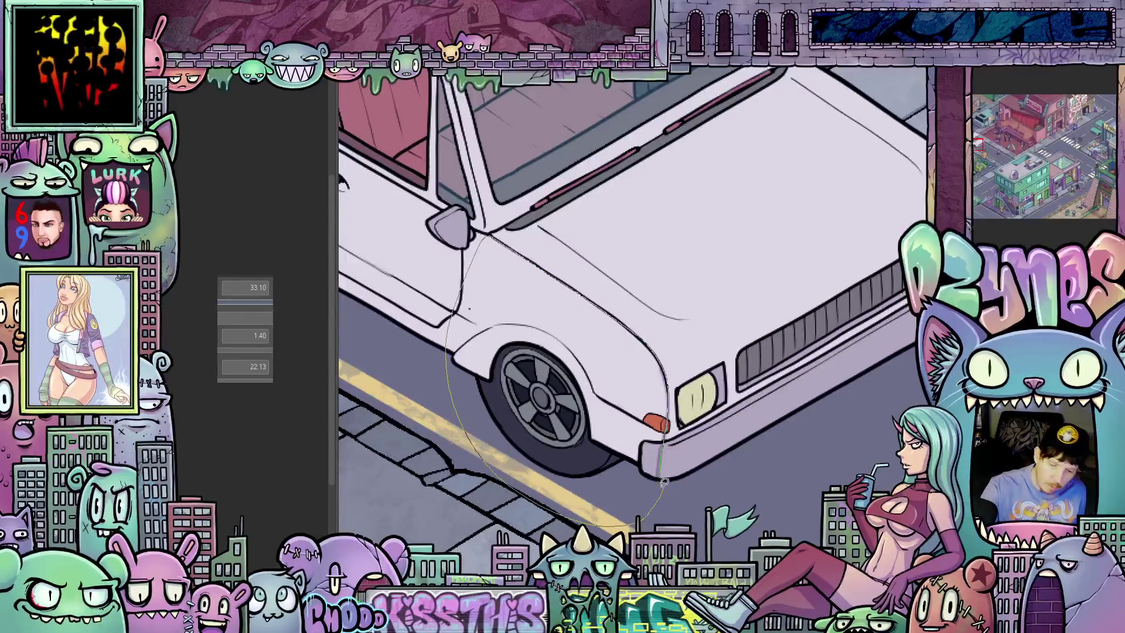
pyautogui.moveTo(664, 481); pyautogui.dragTo(666, 463)
pyautogui.moveTo(673, 260)
pyautogui.mouseDown()
pyautogui.moveTo(736, 281)
pyautogui.moveTo(819, 366)
pyautogui.moveTo(691, 451)
pyautogui.mouseUp()
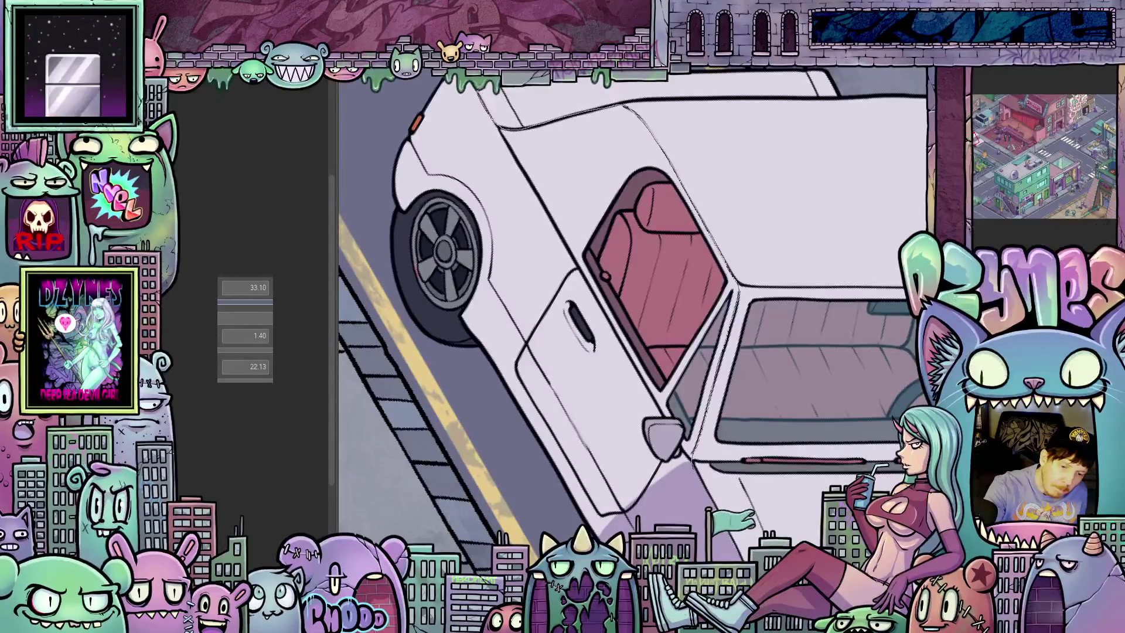
pyautogui.press(']')
pyautogui.press(']')
pyautogui.press(']')
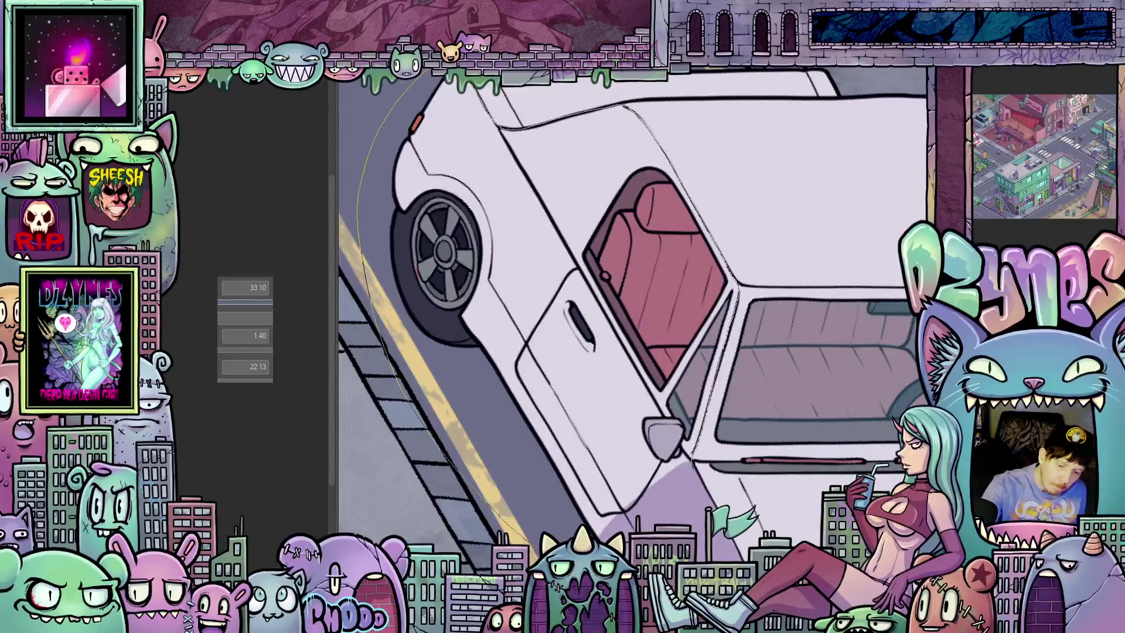
pyautogui.moveTo(597, 310); pyautogui.dragTo(692, 476)
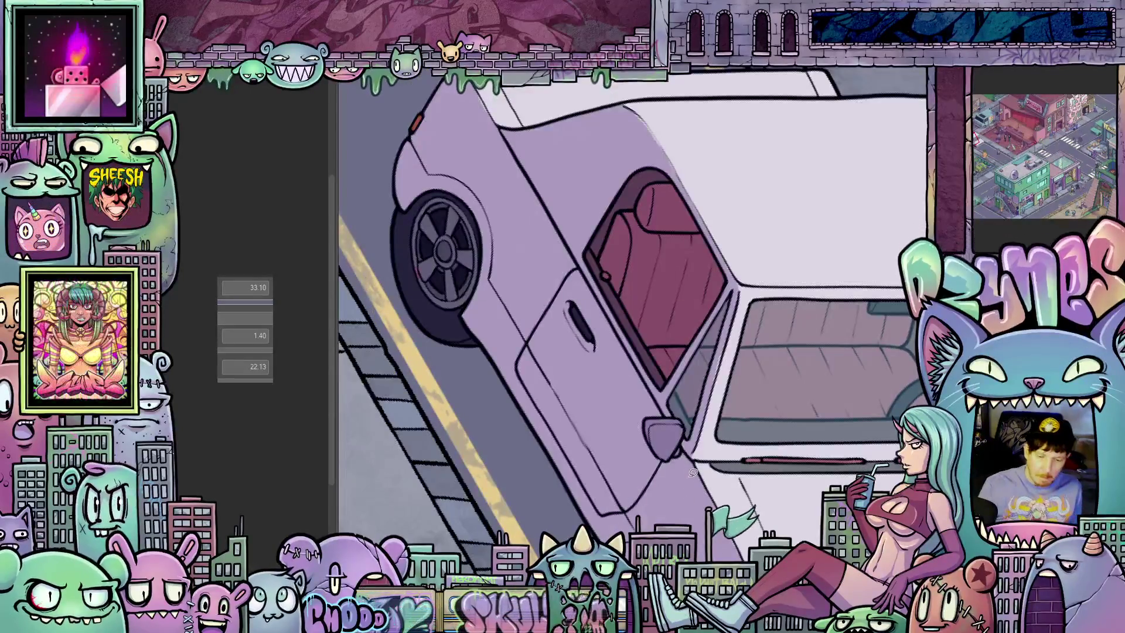
pyautogui.scroll(-5, 691, 476)
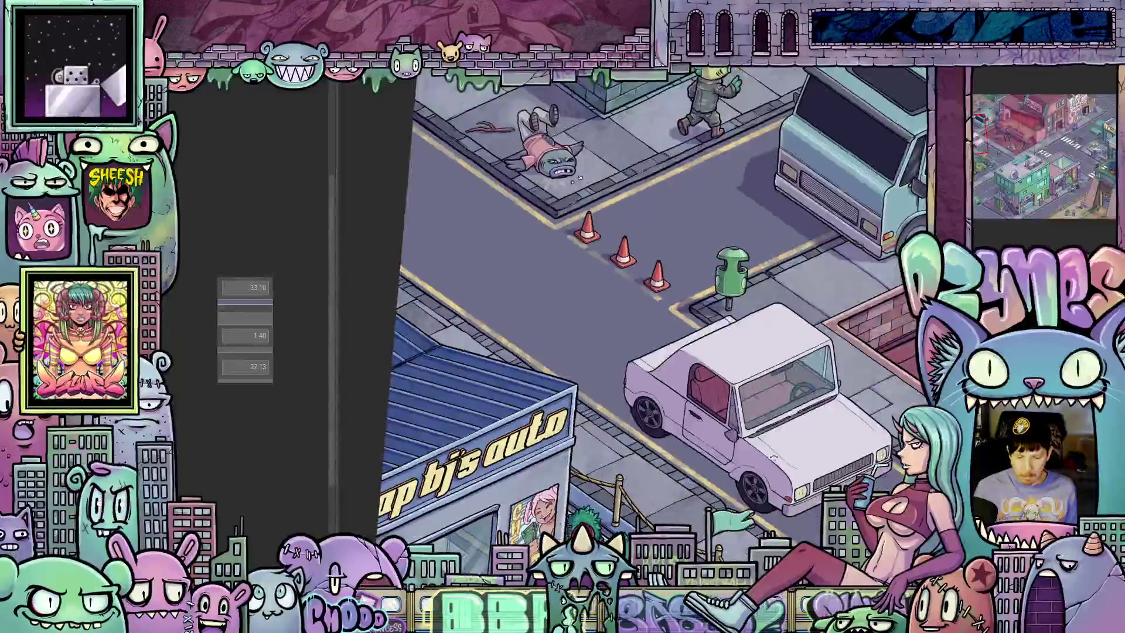
pyautogui.scroll(4, 760, 434)
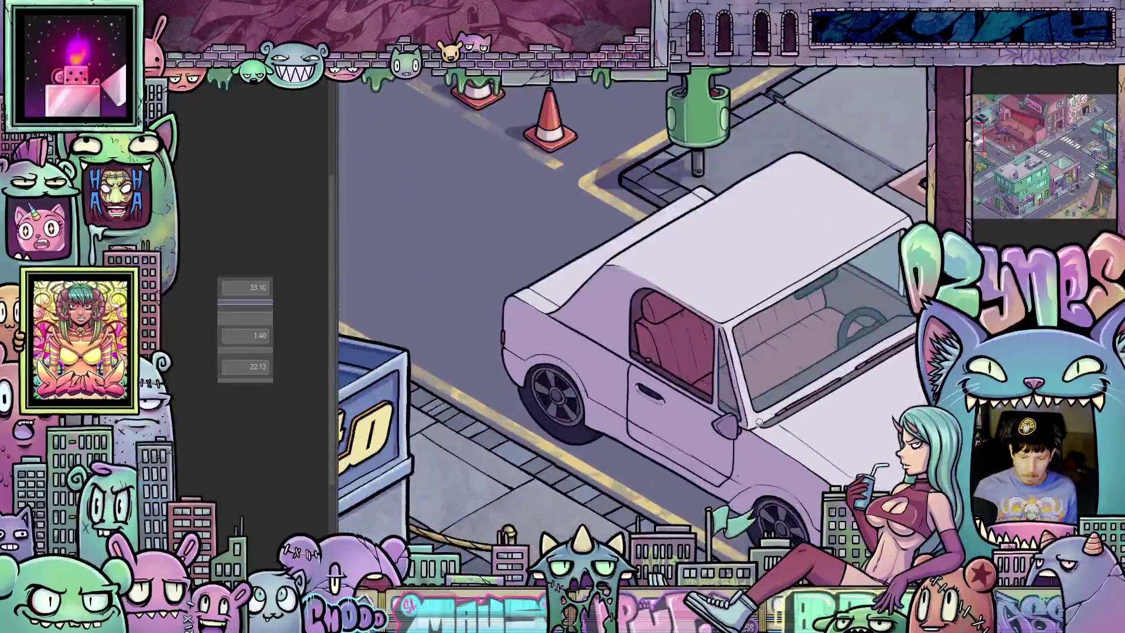
pyautogui.moveTo(761, 434); pyautogui.dragTo(685, 490)
pyautogui.scroll(2, 707, 444)
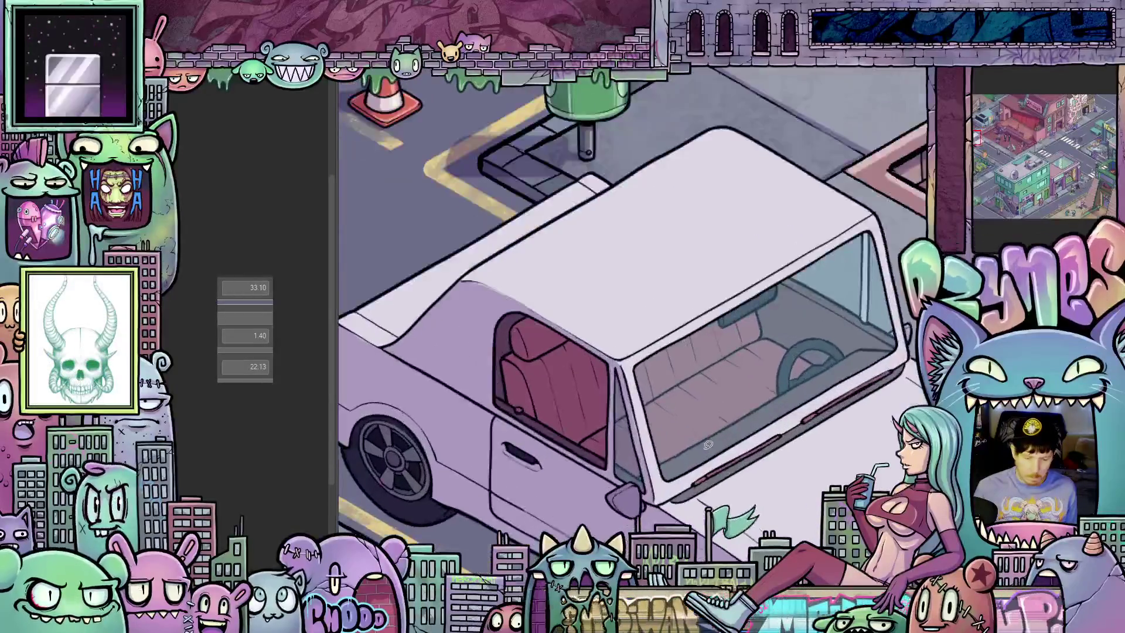
pyautogui.click(673, 436)
pyautogui.hotkey('ctrl', 'z')
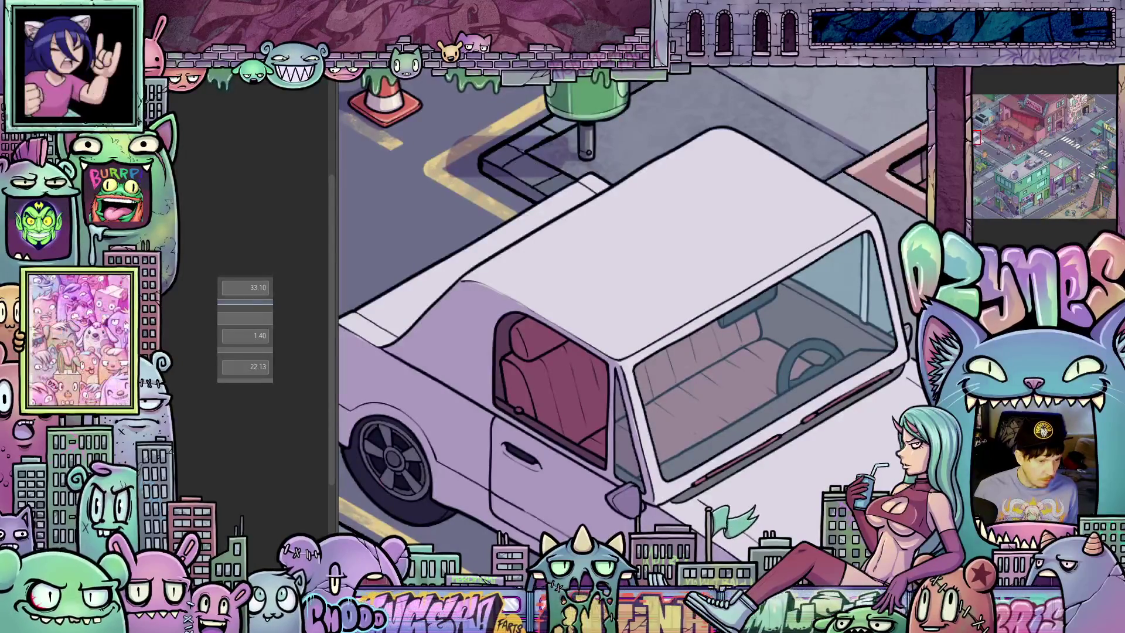
pyautogui.click(670, 430)
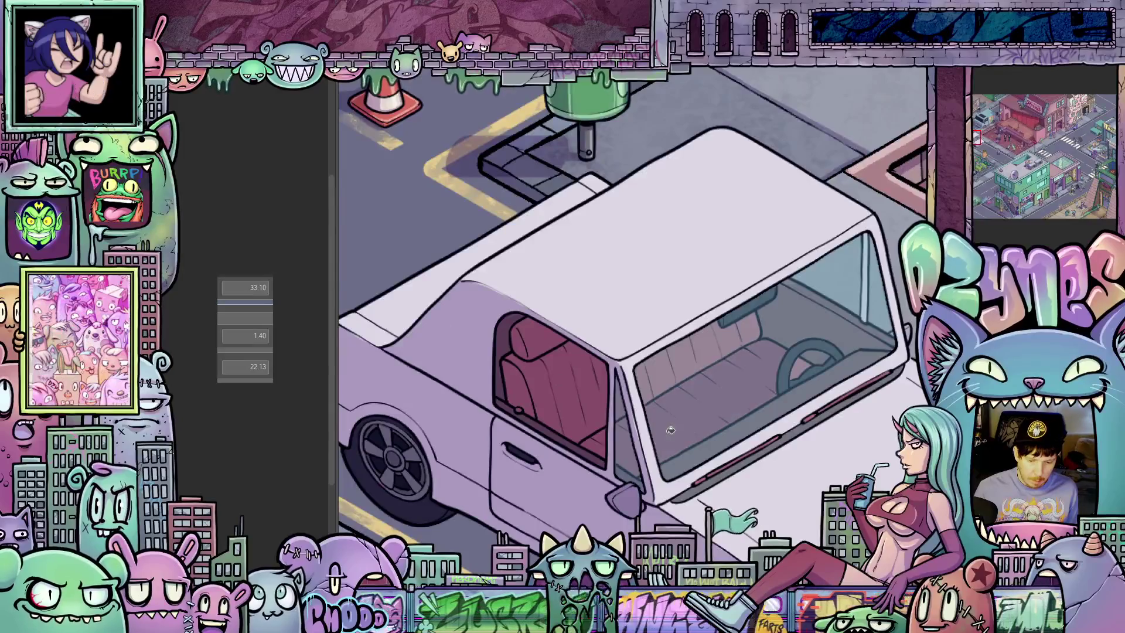
pyautogui.click(658, 377)
pyautogui.click(691, 358)
pyautogui.click(737, 342)
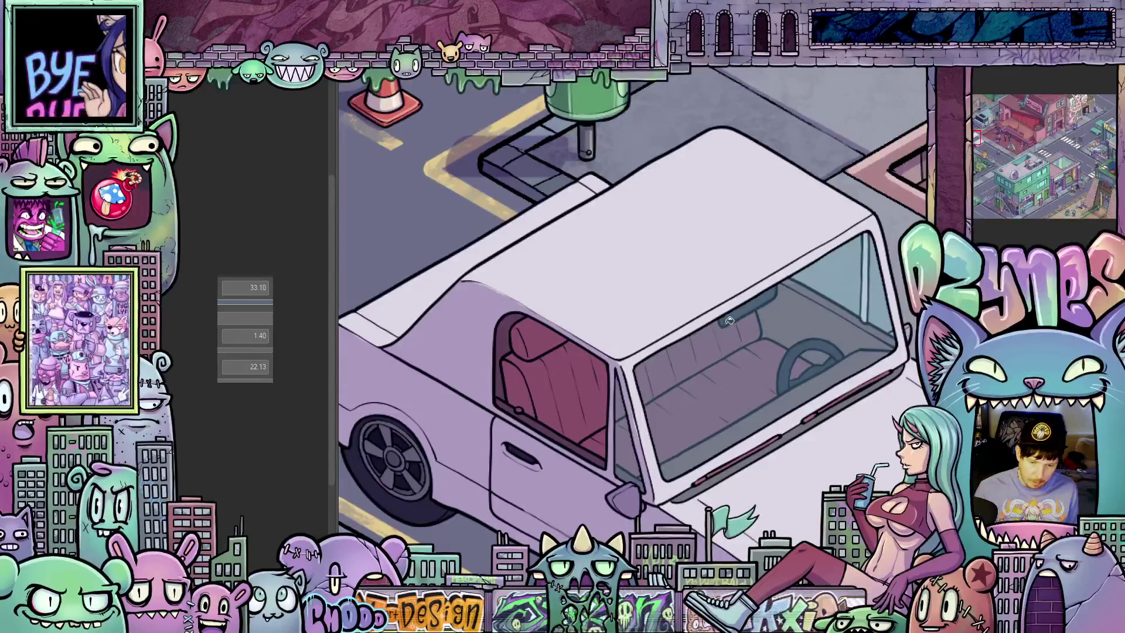
pyautogui.scroll(-4, 728, 323)
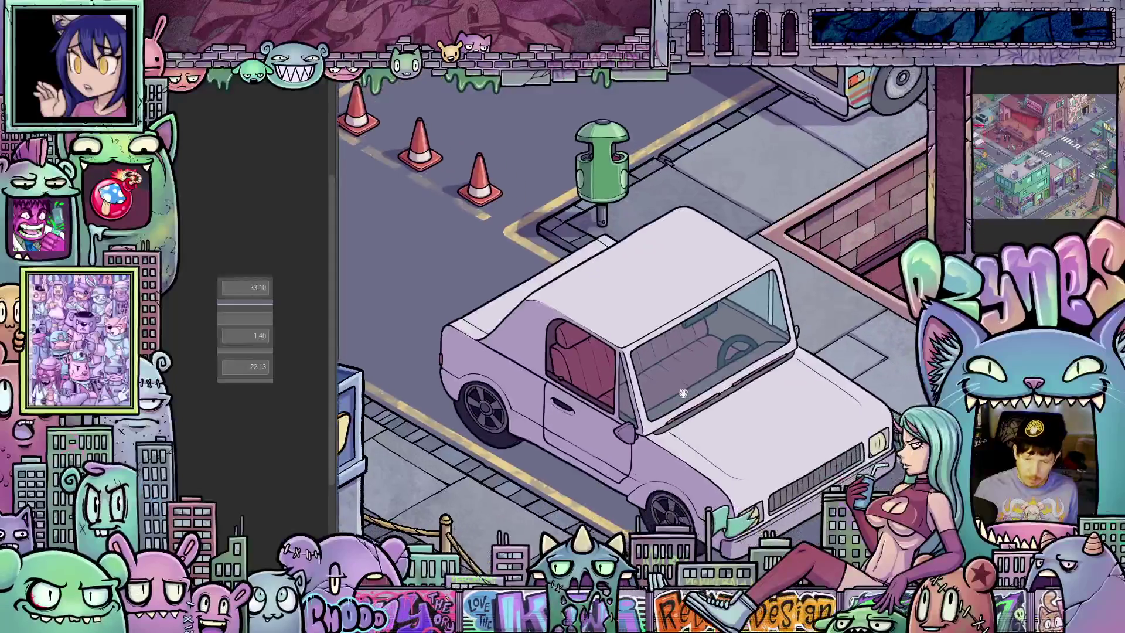
pyautogui.scroll(2, 714, 327)
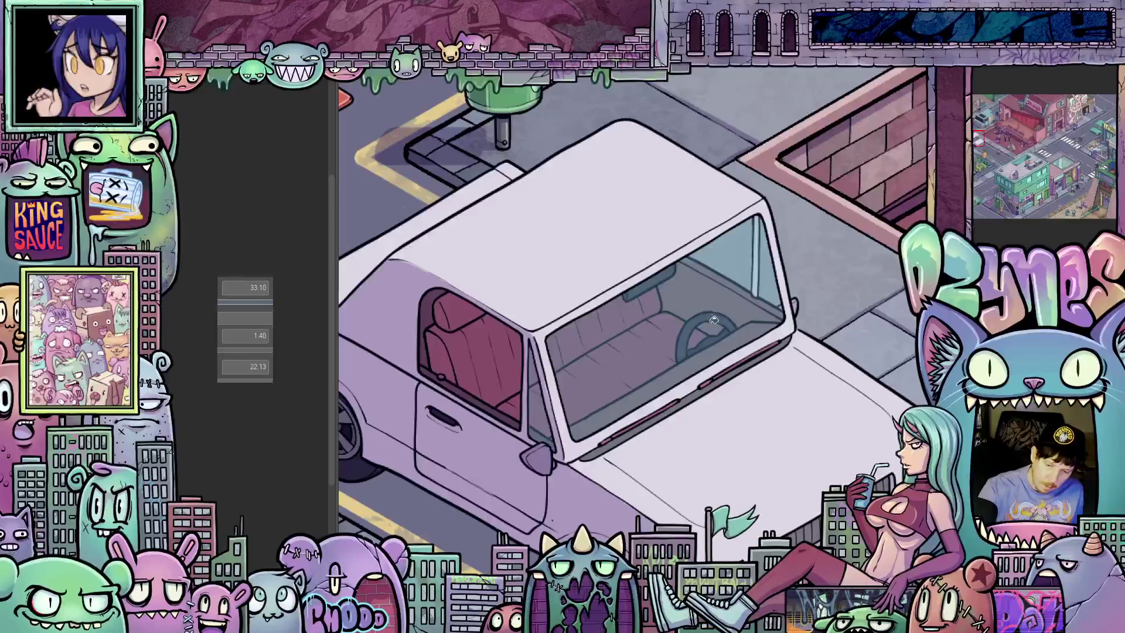
pyautogui.moveTo(716, 354)
pyautogui.mouseDown()
pyautogui.moveTo(734, 323)
pyautogui.moveTo(772, 309)
pyautogui.moveTo(722, 347)
pyautogui.moveTo(713, 363)
pyautogui.moveTo(724, 363)
pyautogui.mouseUp()
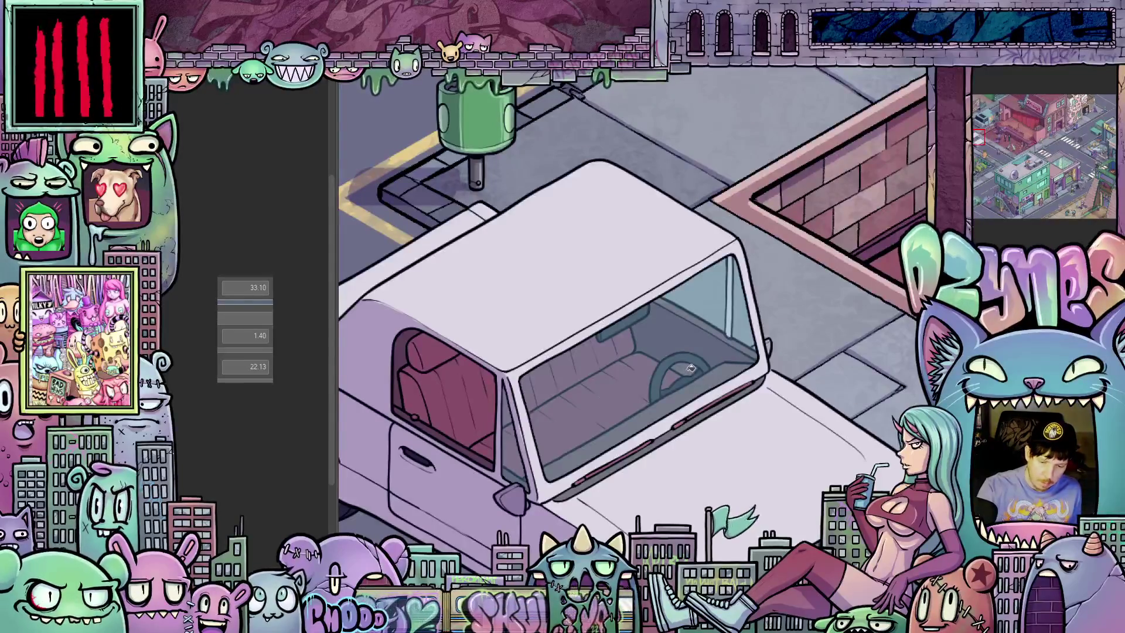
pyautogui.scroll(-5, 747, 414)
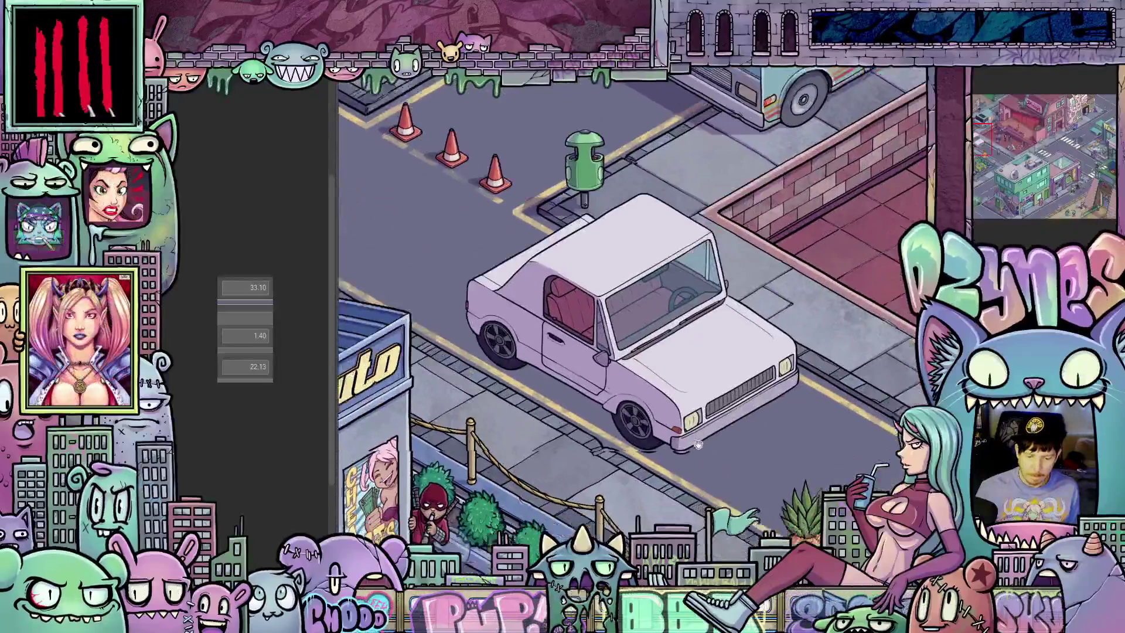
pyautogui.moveTo(697, 444)
pyautogui.mouseDown()
pyautogui.moveTo(647, 415)
pyautogui.moveTo(673, 438)
pyautogui.mouseUp()
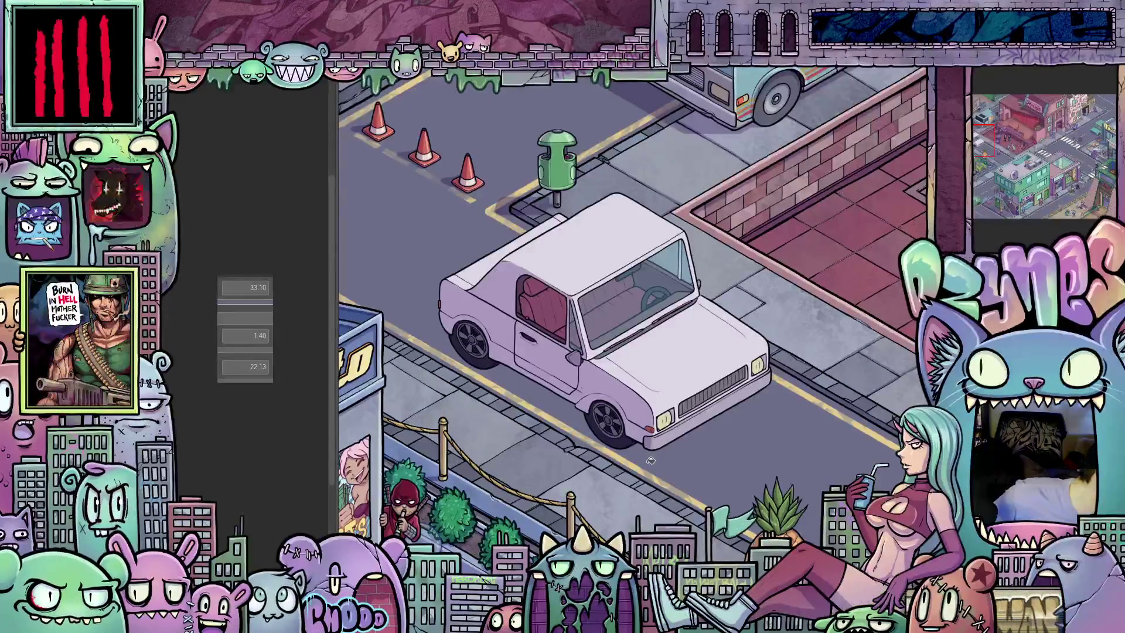
pyautogui.scroll(6, 724, 441)
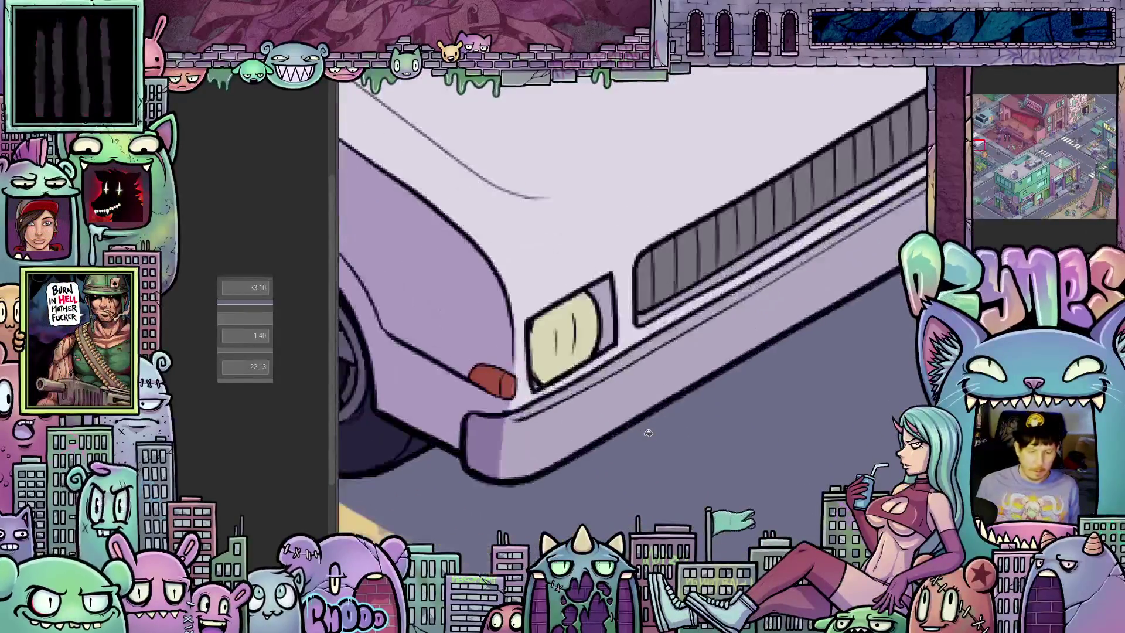
pyautogui.moveTo(648, 432); pyautogui.dragTo(580, 394)
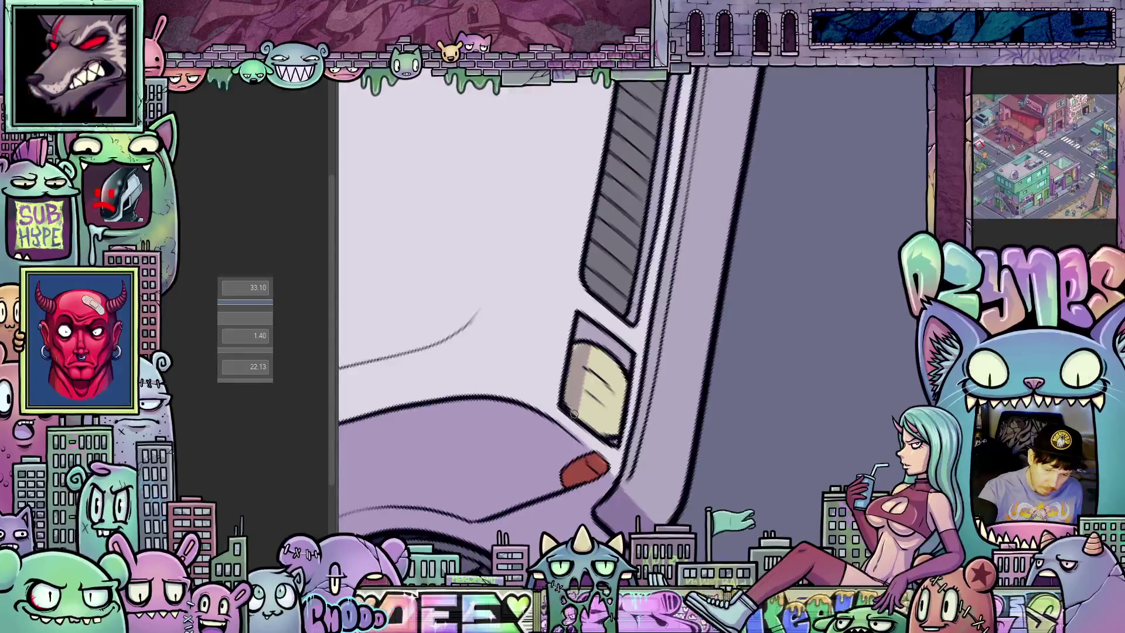
pyautogui.press('5')
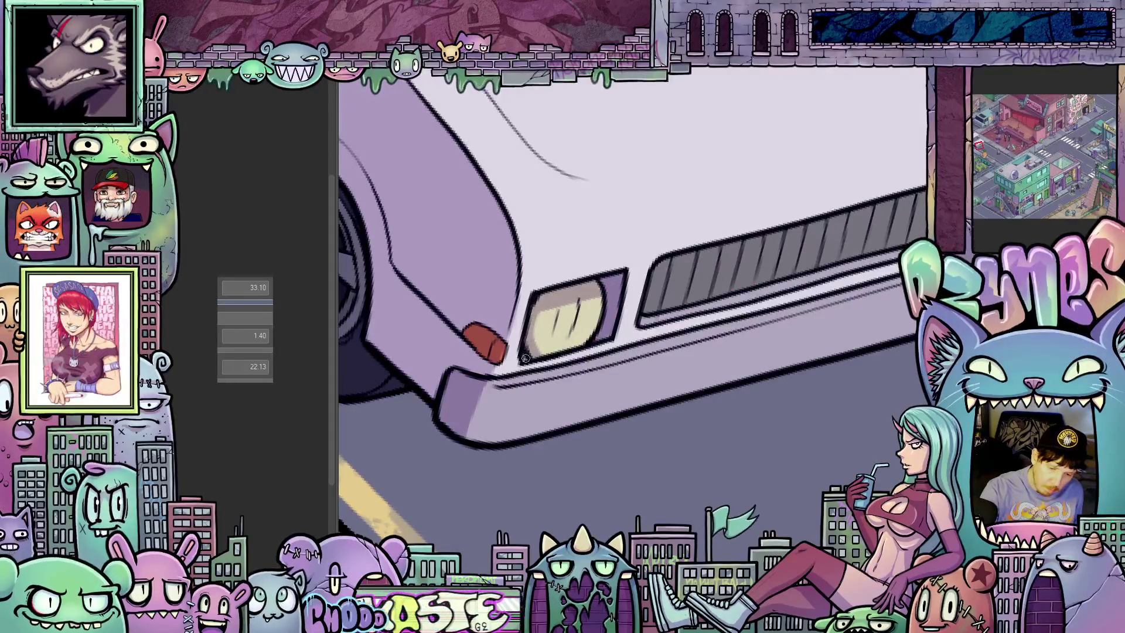
pyautogui.moveTo(674, 339)
pyautogui.mouseDown()
pyautogui.moveTo(631, 421)
pyautogui.moveTo(712, 358)
pyautogui.mouseUp()
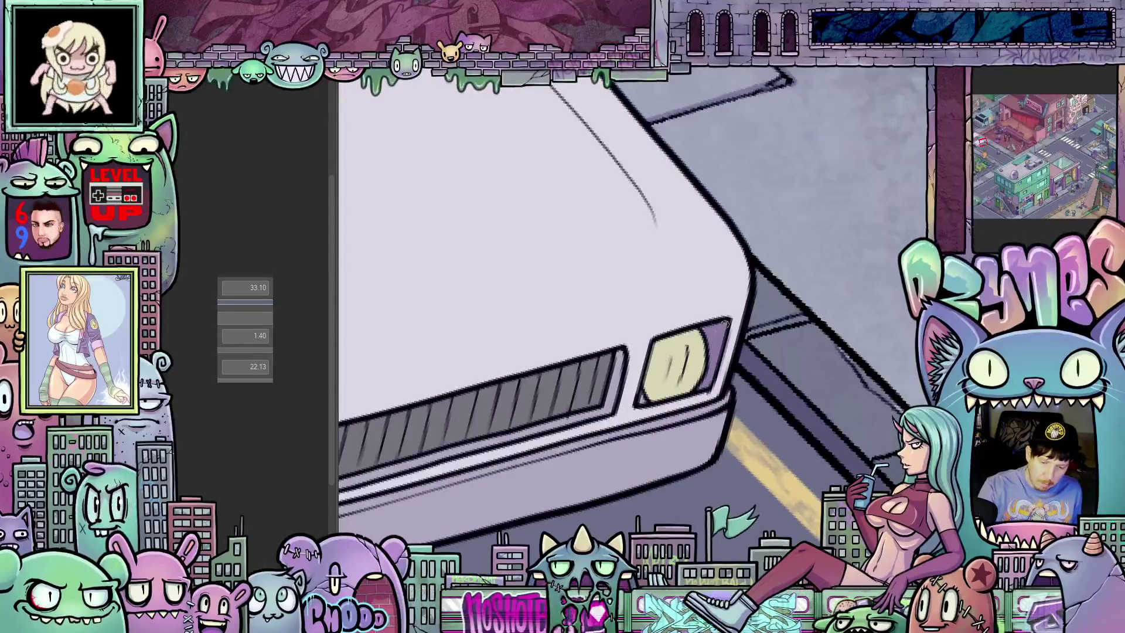
pyautogui.moveTo(707, 338)
pyautogui.mouseDown()
pyautogui.moveTo(694, 355)
pyautogui.moveTo(668, 323)
pyautogui.mouseUp()
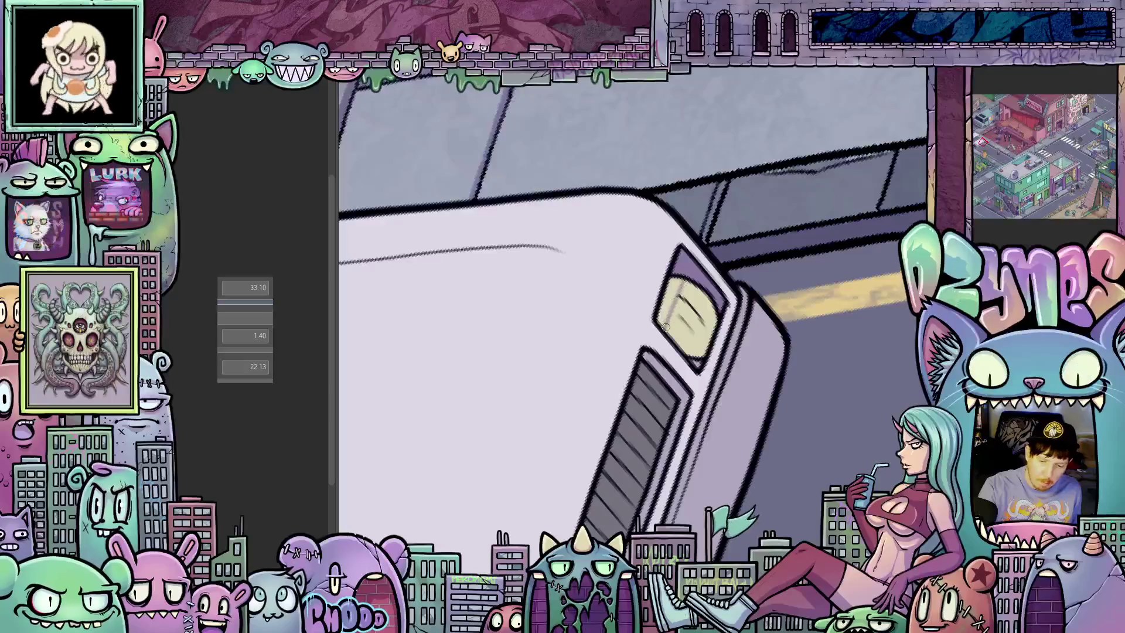
pyautogui.moveTo(661, 317)
pyautogui.mouseDown()
pyautogui.moveTo(725, 384)
pyautogui.moveTo(752, 373)
pyautogui.mouseUp()
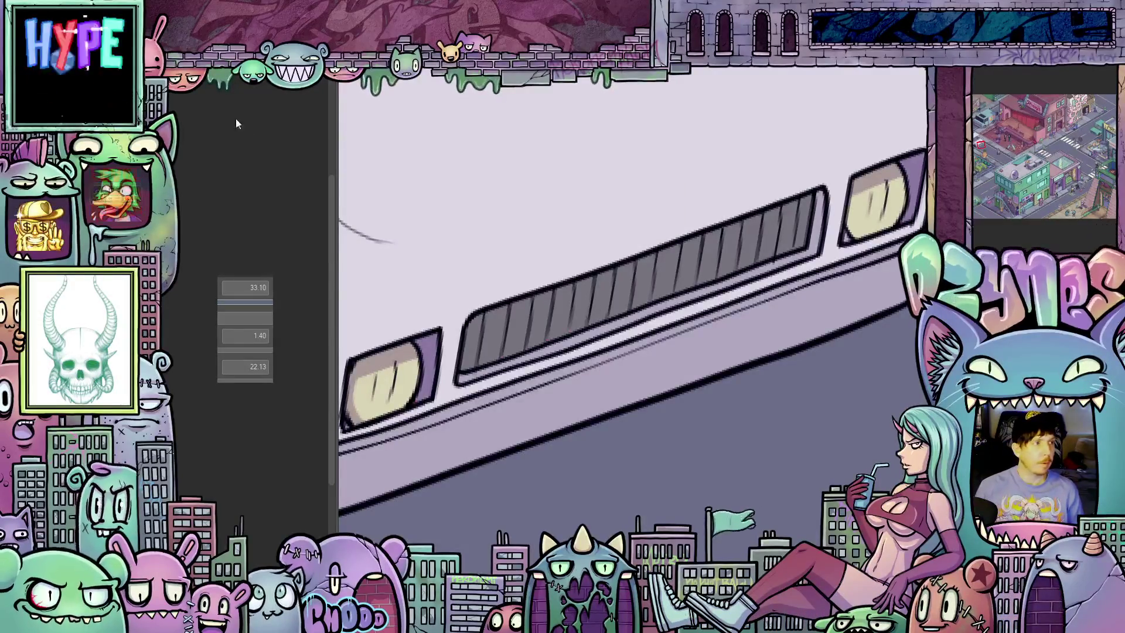
# - Close the modified illustration with Do Not Save, then tilt the view of the car's front
pyautogui.hotkey('ctrl', 'w')
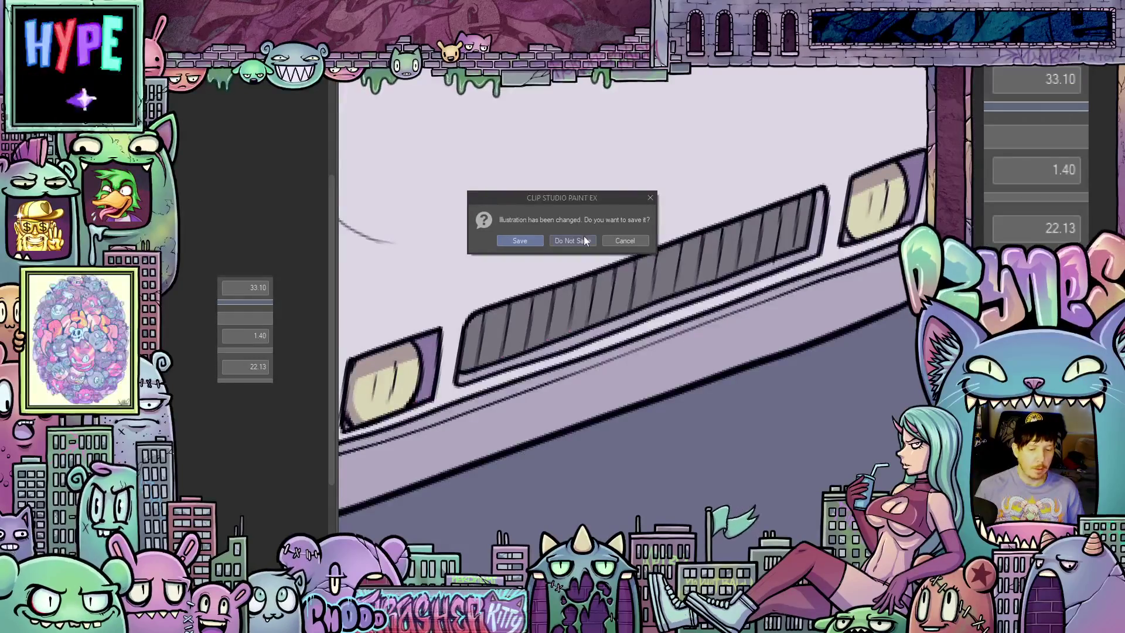
pyautogui.click(586, 241)
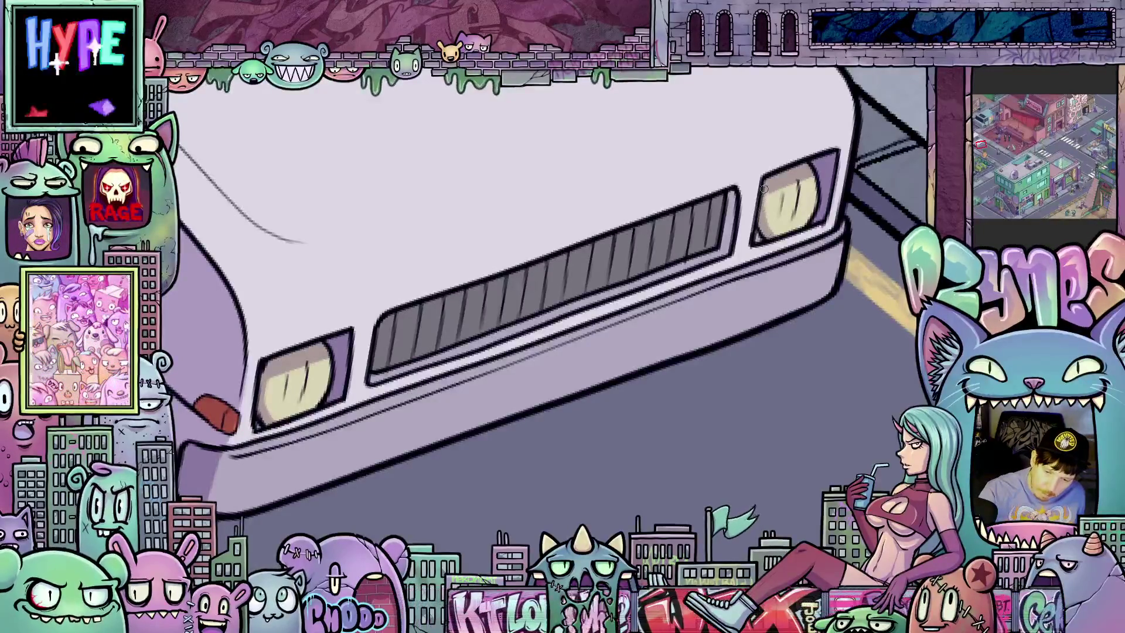
pyautogui.moveTo(714, 352); pyautogui.dragTo(489, 357)
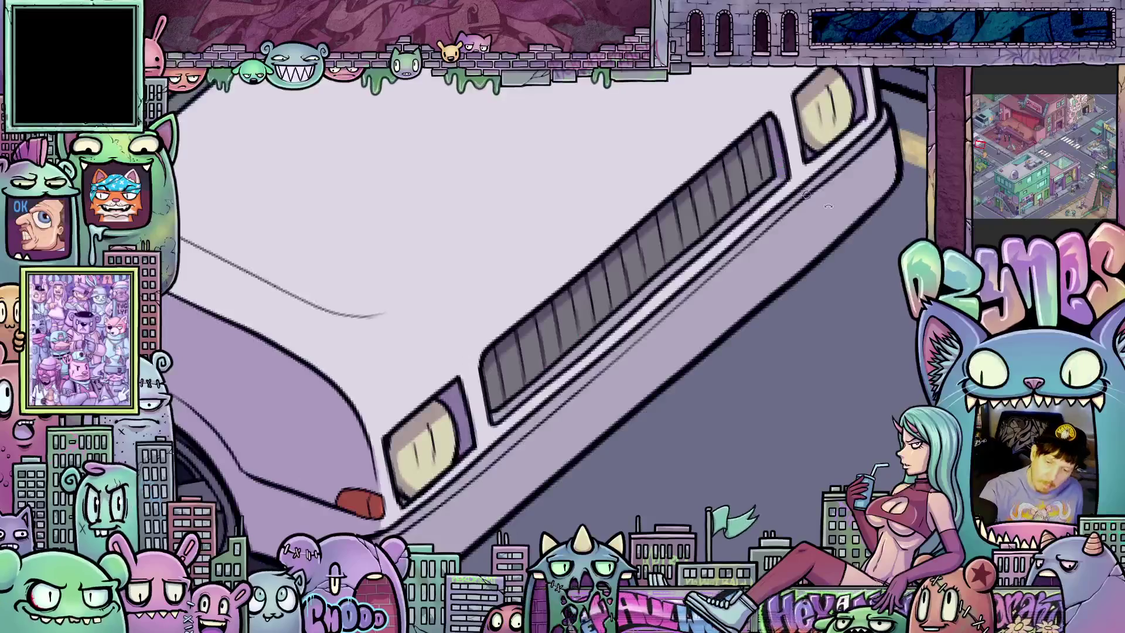
# - Rotate and pan to the windshield, then lasso the narrow trim along its lower edge
pyautogui.moveTo(761, 154); pyautogui.dragTo(801, 235)
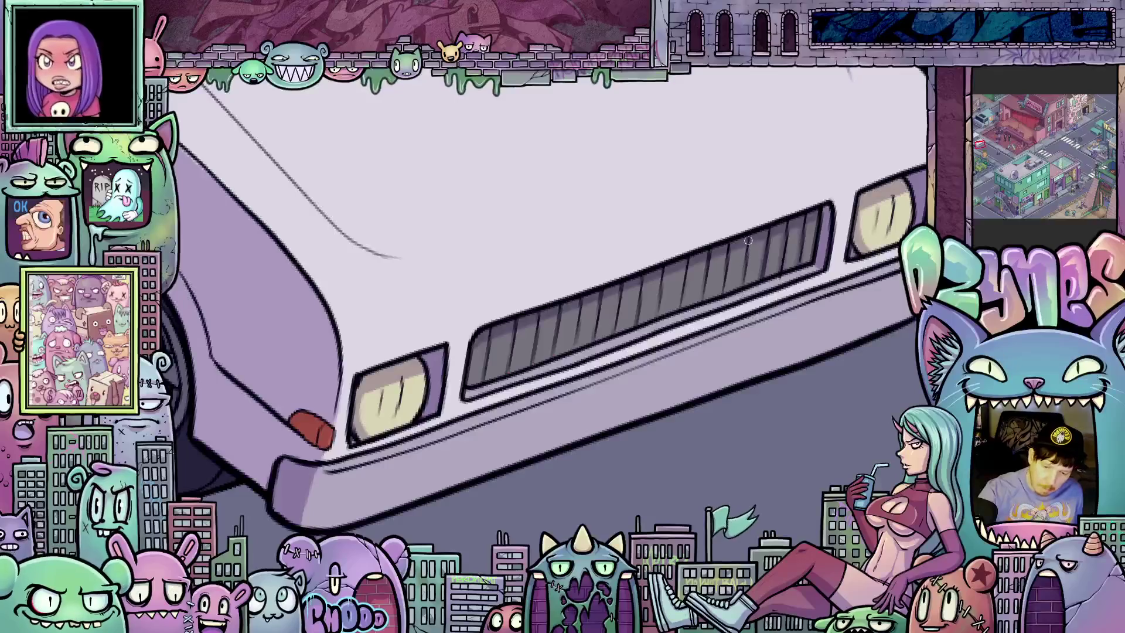
pyautogui.moveTo(724, 286); pyautogui.dragTo(670, 402)
pyautogui.moveTo(249, 531); pyautogui.dragTo(790, 224)
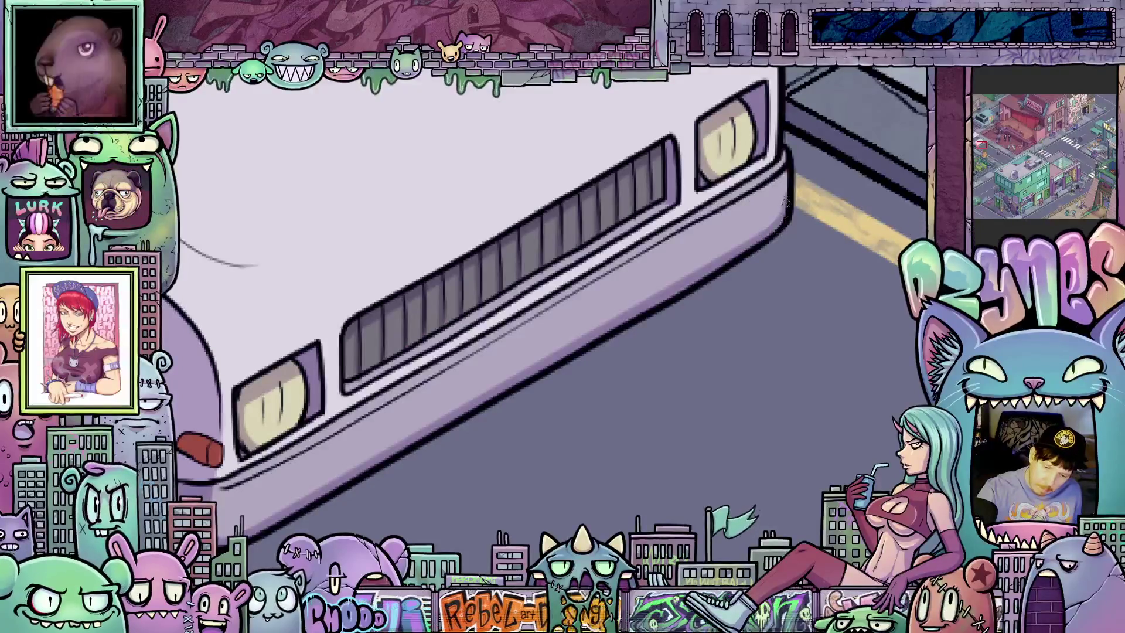
pyautogui.moveTo(785, 207); pyautogui.dragTo(822, 356)
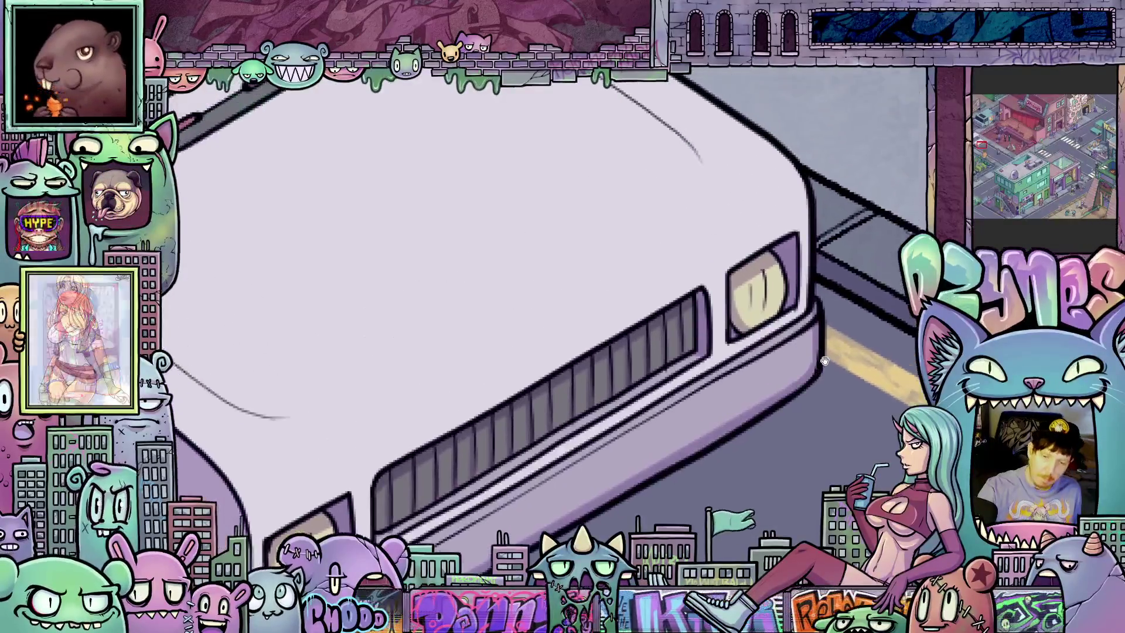
pyautogui.scroll(-3, 808, 358)
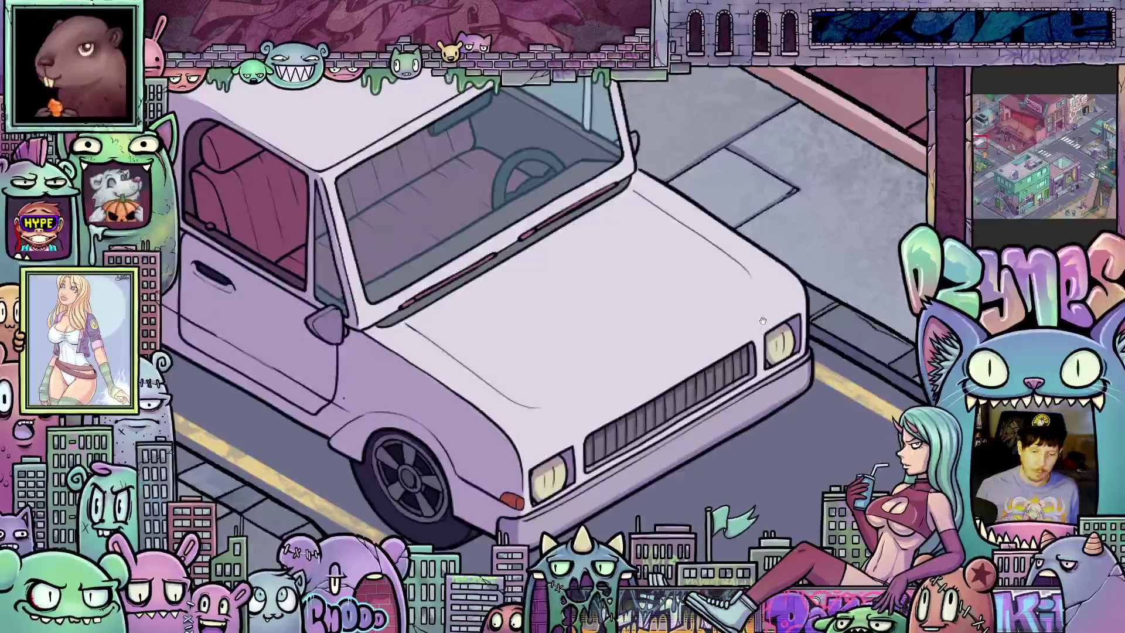
pyautogui.moveTo(761, 323); pyautogui.dragTo(644, 387)
pyautogui.scroll(2, 607, 355)
pyautogui.moveTo(392, 364); pyautogui.dragTo(727, 306)
pyautogui.scroll(-1, 726, 306)
pyautogui.scroll(1, 727, 306)
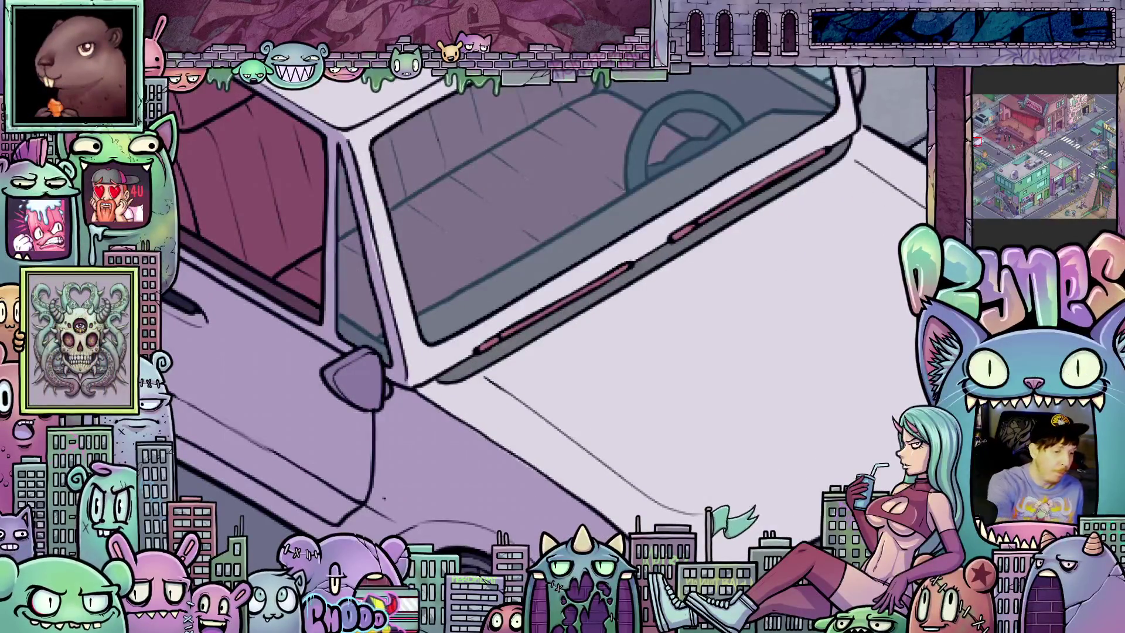
pyautogui.moveTo(463, 366)
pyautogui.mouseDown()
pyautogui.moveTo(728, 167)
pyautogui.moveTo(460, 358)
pyautogui.mouseUp()
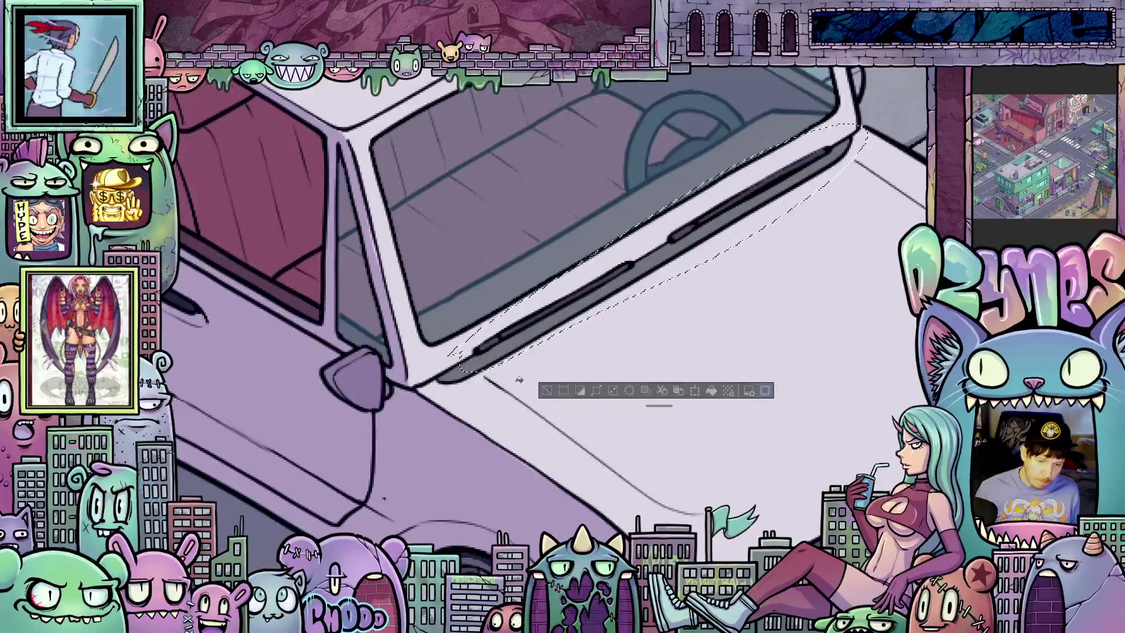
# - Deselect the windshield trim and rotate the view to show more of the car
pyautogui.scroll(-1, 577, 325)
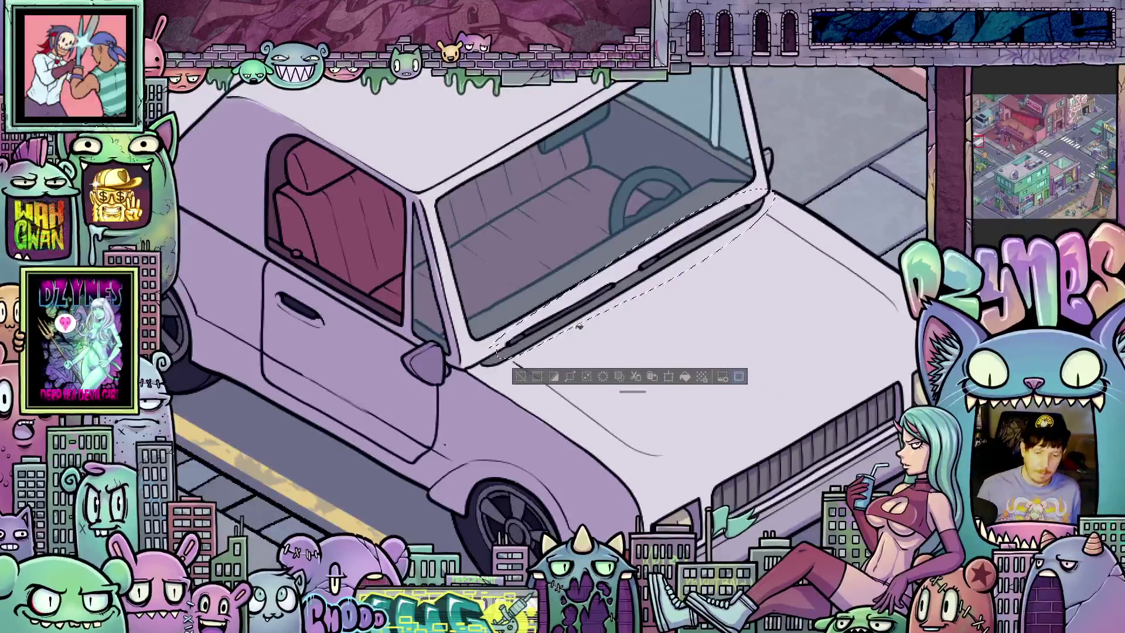
pyautogui.hotkey('ctrl', 'd')
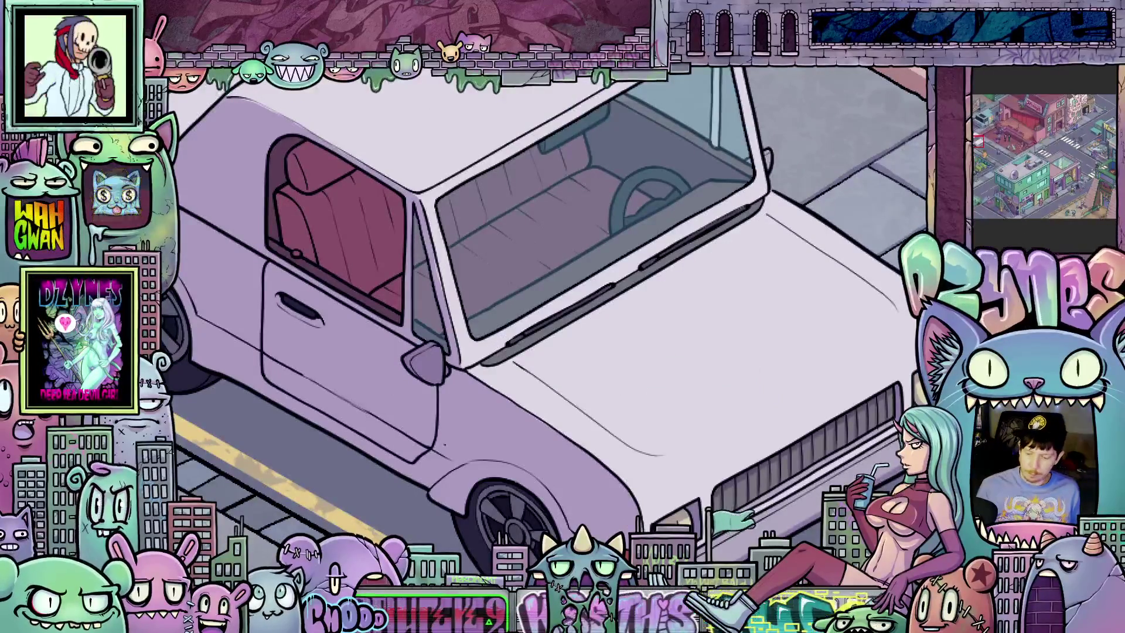
pyautogui.moveTo(422, 341); pyautogui.dragTo(492, 455)
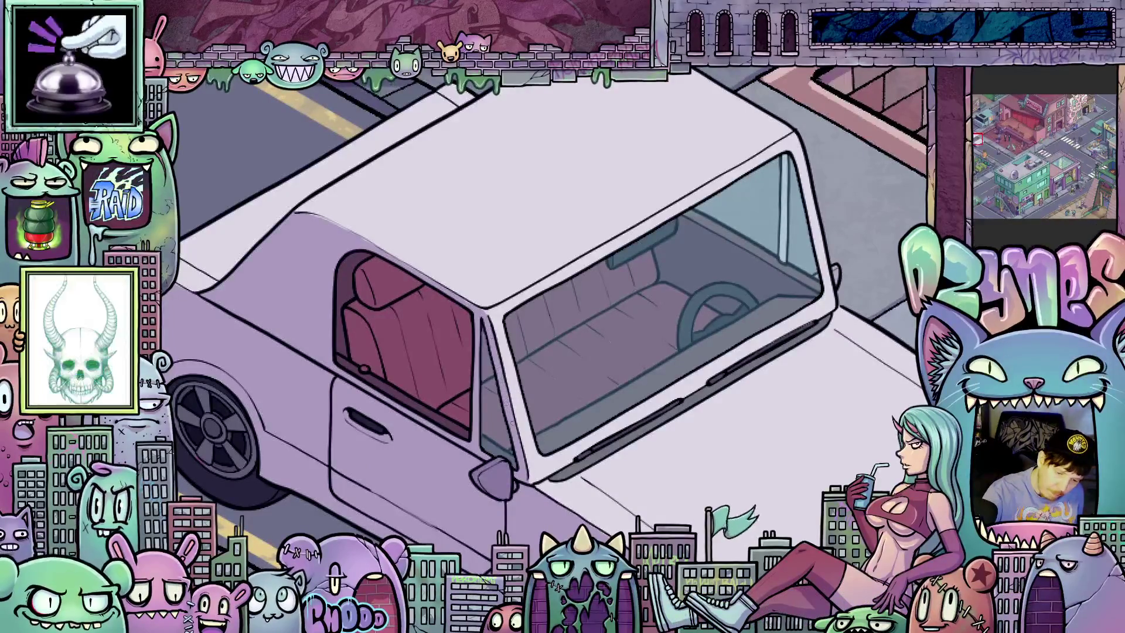
pyautogui.scroll(-3, 504, 449)
pyautogui.press('-')
pyautogui.press('-')
pyautogui.scroll(4, 562, 316)
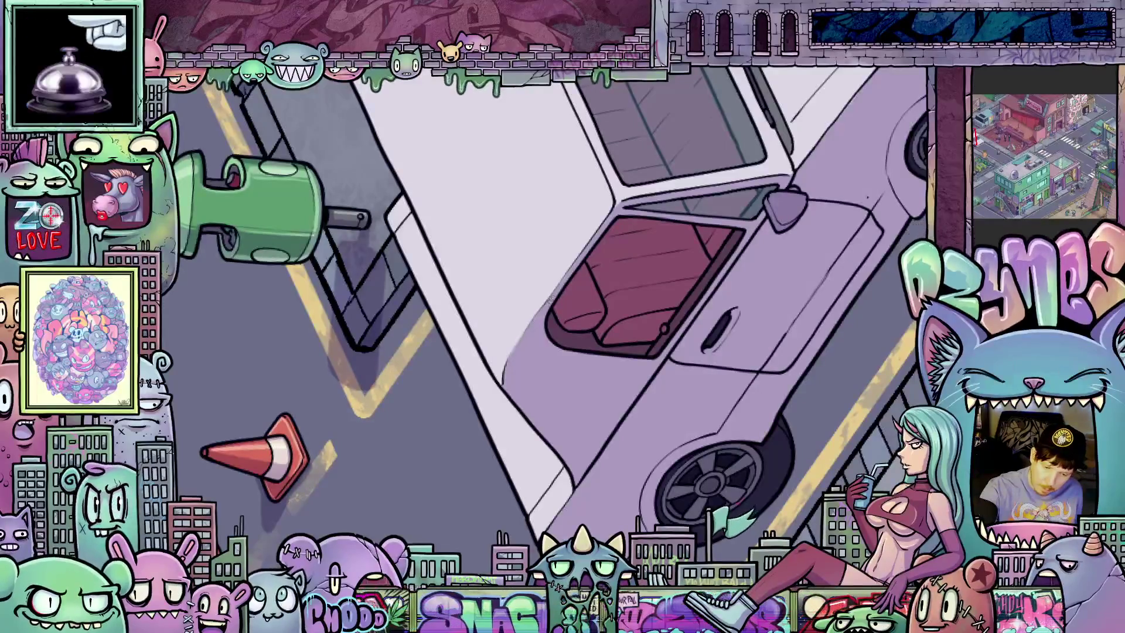
pyautogui.moveTo(551, 299); pyautogui.dragTo(680, 502)
pyautogui.moveTo(588, 513); pyautogui.dragTo(740, 375)
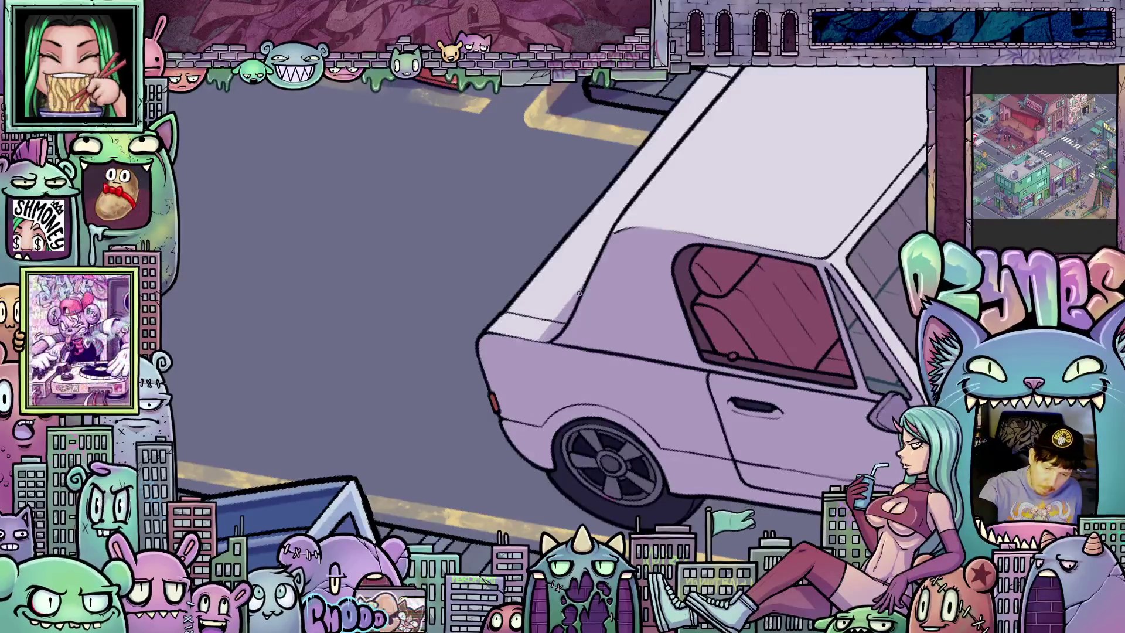
pyautogui.moveTo(551, 339); pyautogui.dragTo(555, 302)
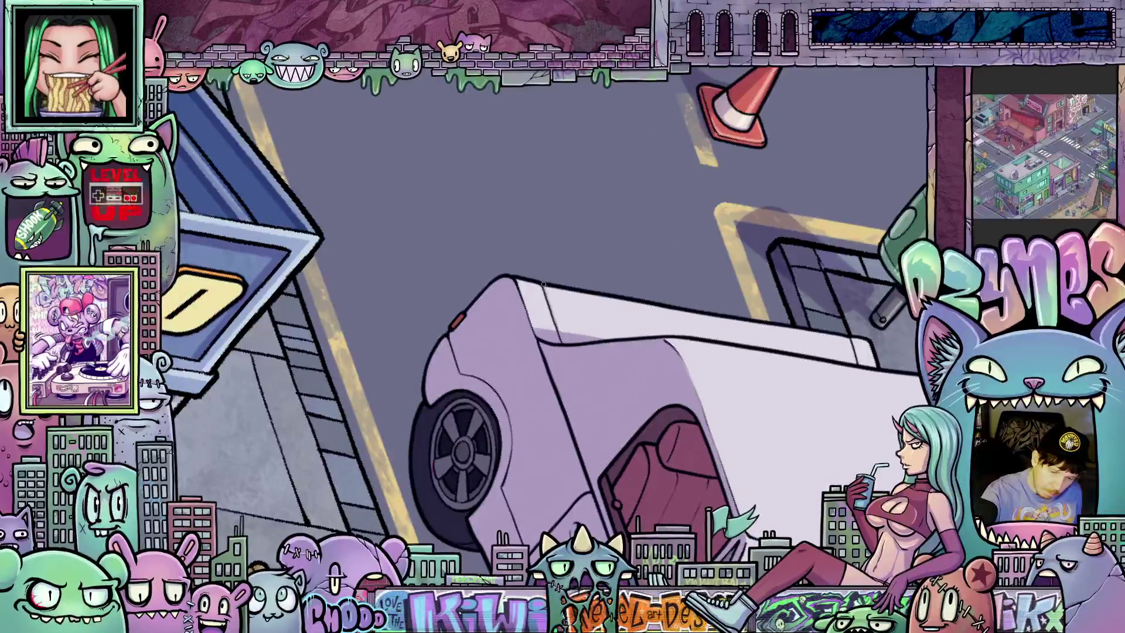
pyautogui.moveTo(556, 329); pyautogui.dragTo(682, 316)
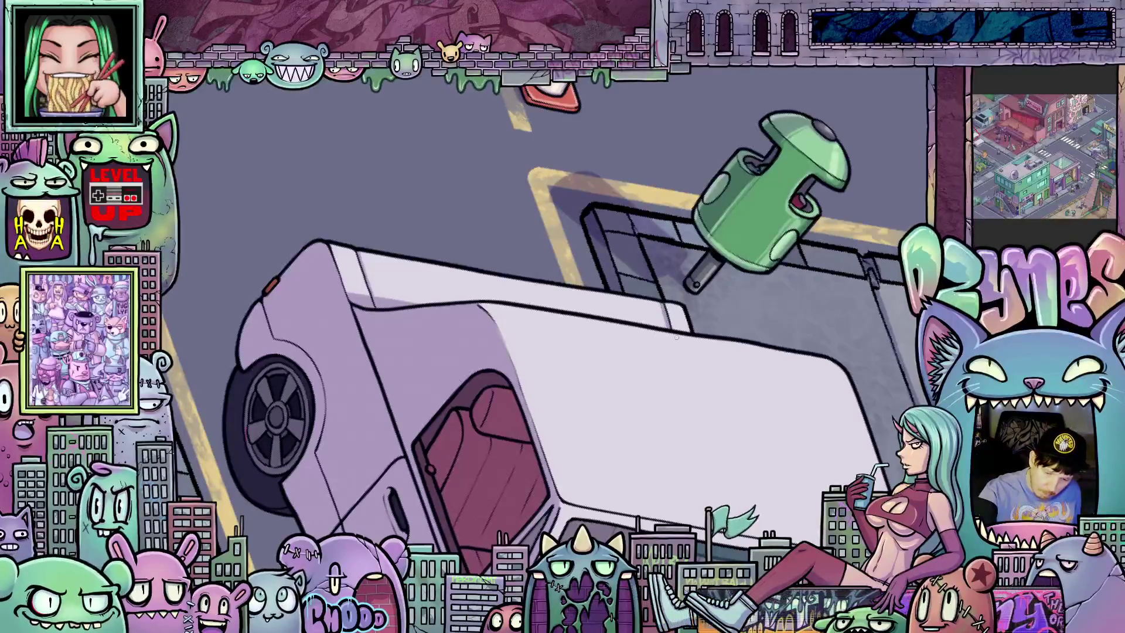
pyautogui.moveTo(645, 275)
pyautogui.mouseDown()
pyautogui.moveTo(654, 263)
pyautogui.moveTo(506, 460)
pyautogui.mouseUp()
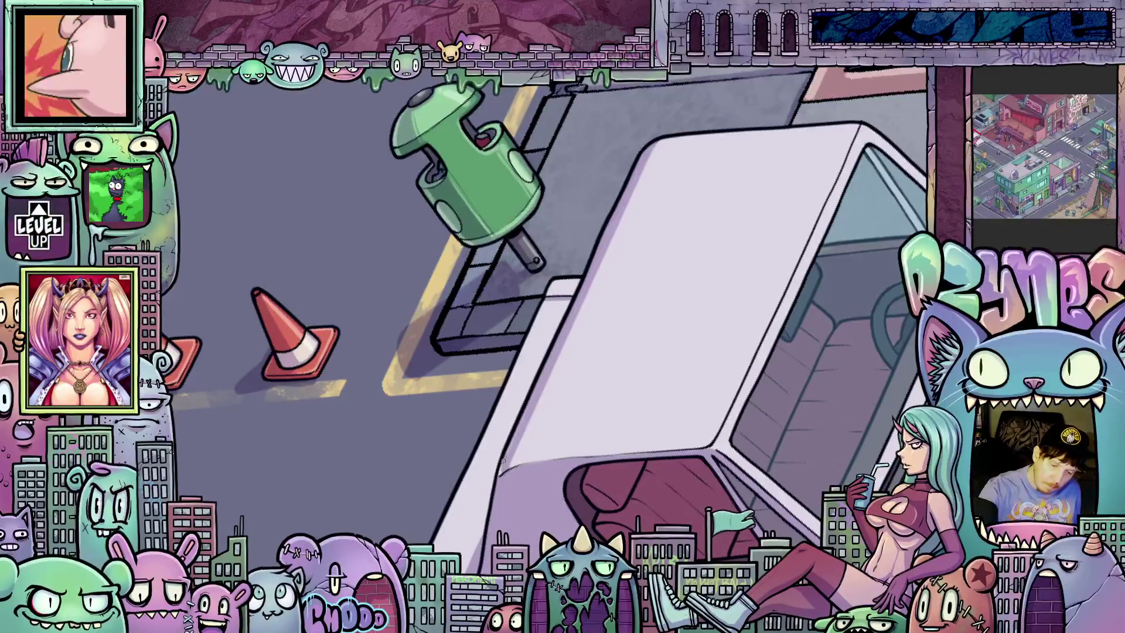
pyautogui.scroll(-5, 556, 397)
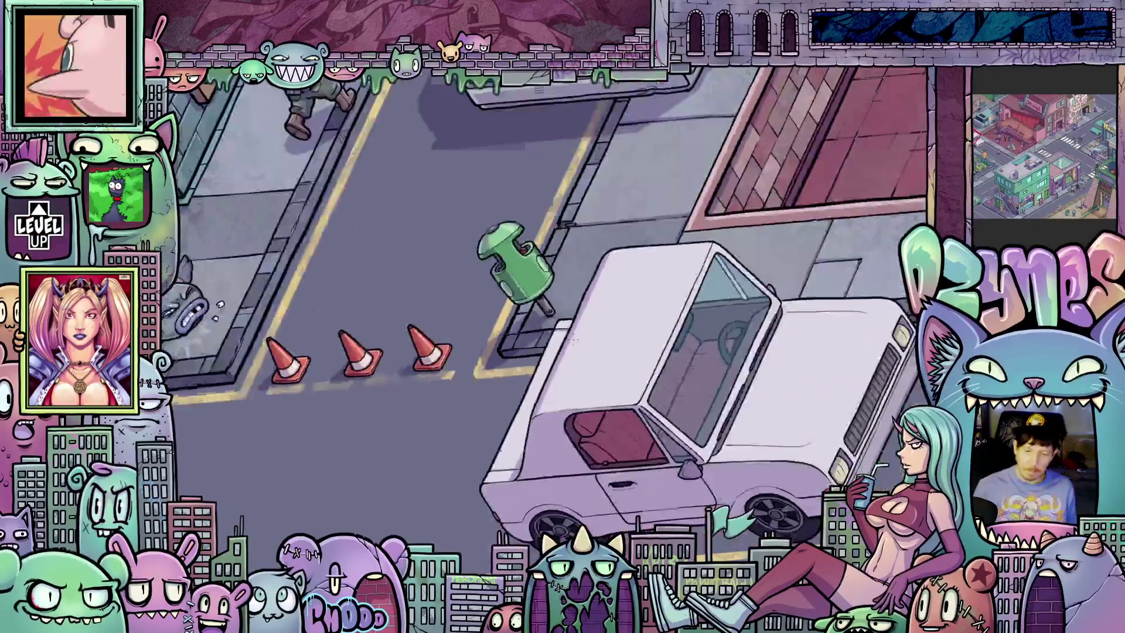
pyautogui.scroll(-5, 693, 495)
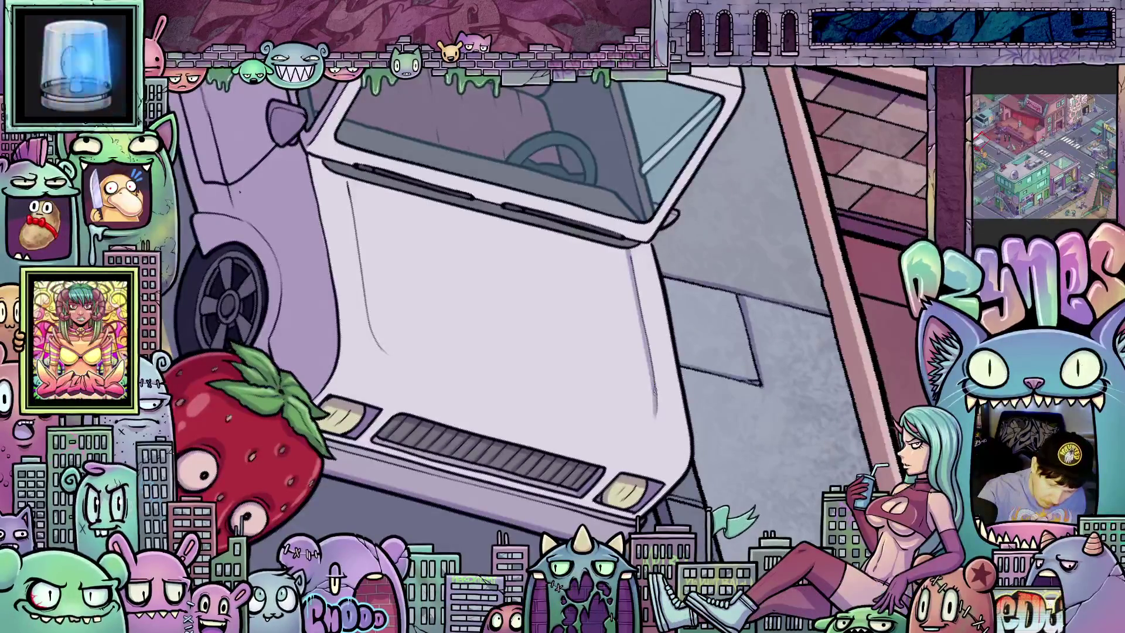
pyautogui.moveTo(735, 476)
pyautogui.mouseDown()
pyautogui.moveTo(707, 445)
pyautogui.moveTo(495, 409)
pyautogui.mouseUp()
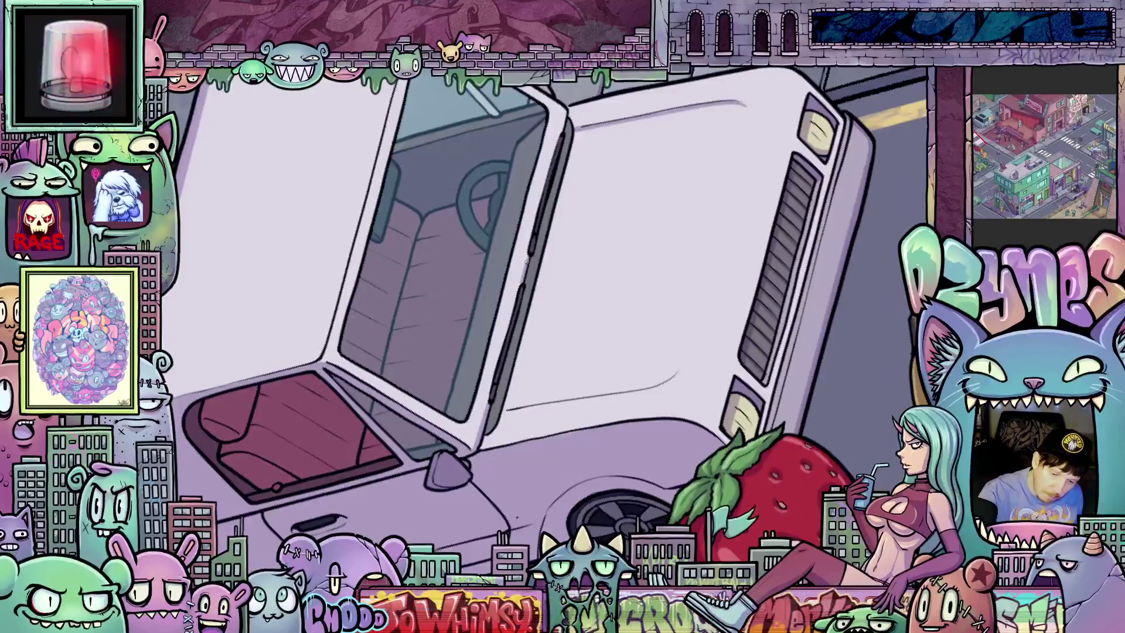
pyautogui.moveTo(522, 291)
pyautogui.mouseDown()
pyautogui.moveTo(549, 271)
pyautogui.moveTo(796, 440)
pyautogui.mouseUp()
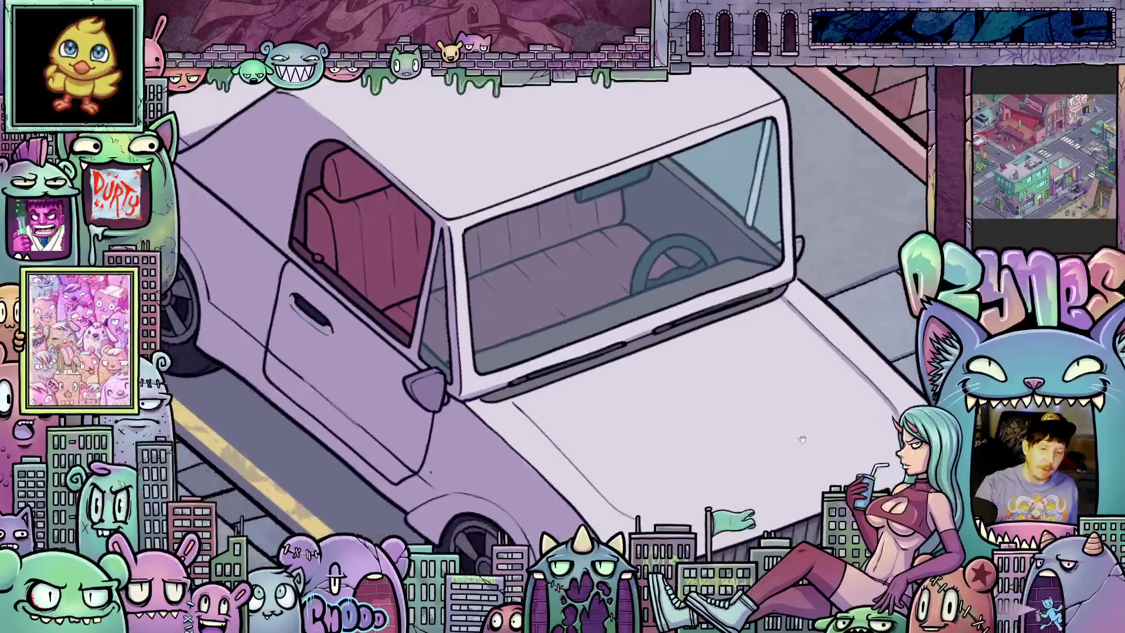
pyautogui.moveTo(764, 357); pyautogui.dragTo(800, 304)
pyautogui.moveTo(649, 317); pyautogui.dragTo(724, 379)
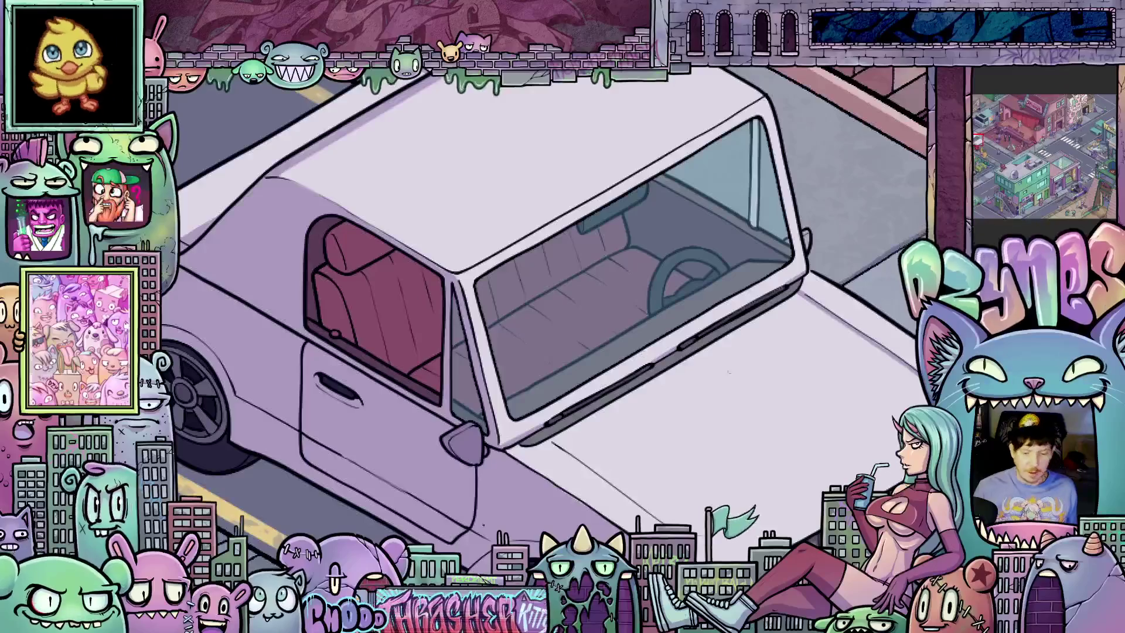
pyautogui.scroll(4, 702, 303)
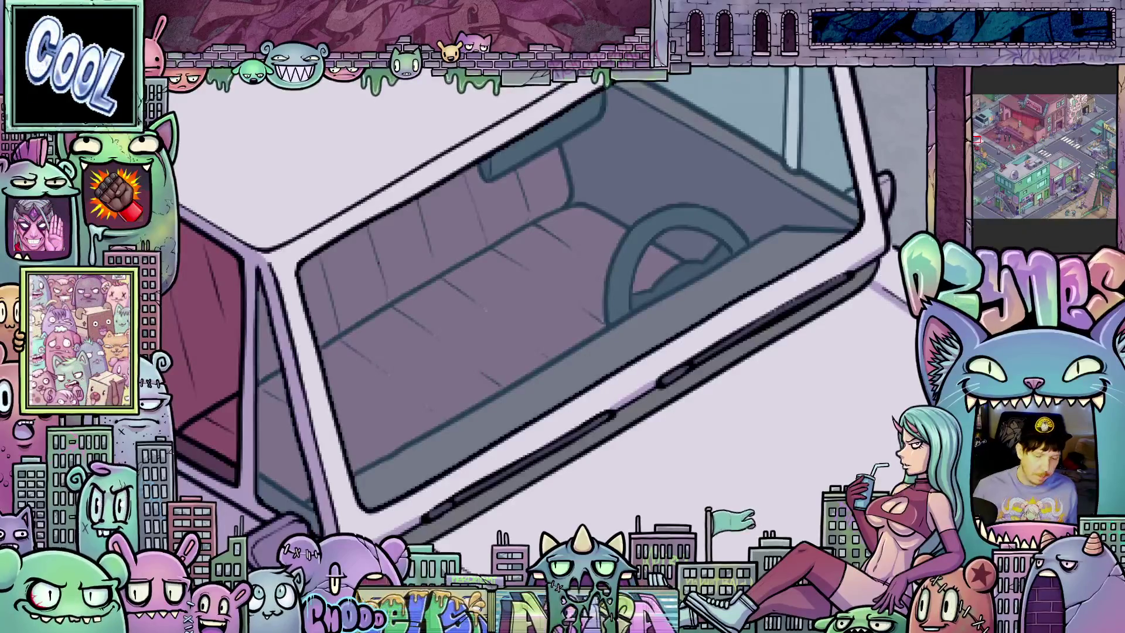
# - Lasso a closed freehand outline around the steering wheel behind the windshield
pyautogui.moveTo(604, 323); pyautogui.dragTo(675, 282)
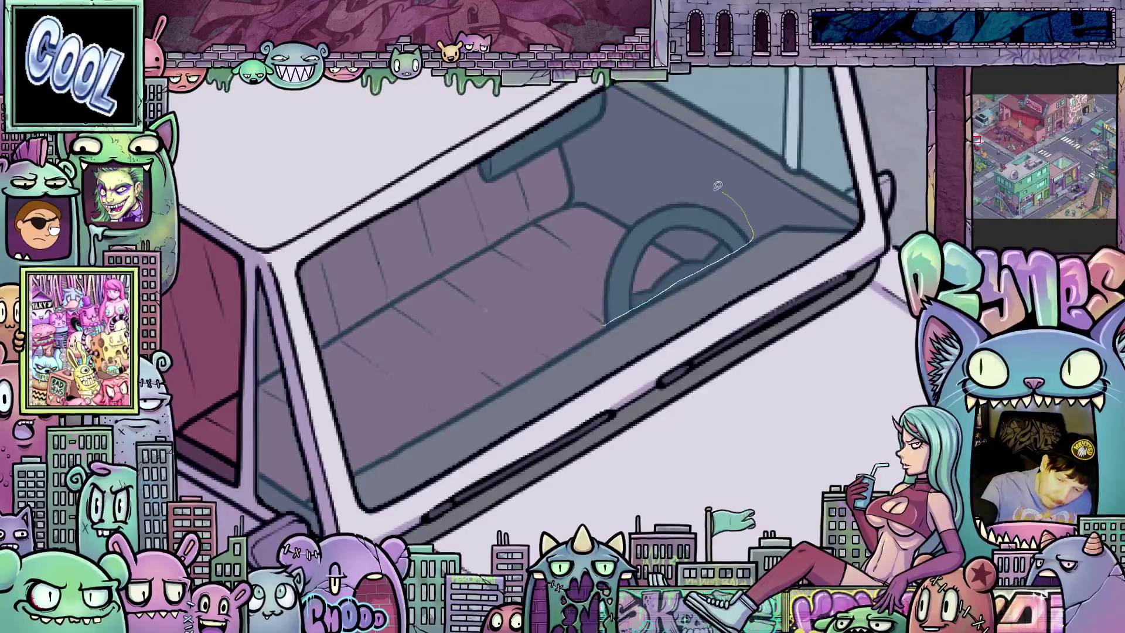
pyautogui.moveTo(615, 245); pyautogui.dragTo(606, 323)
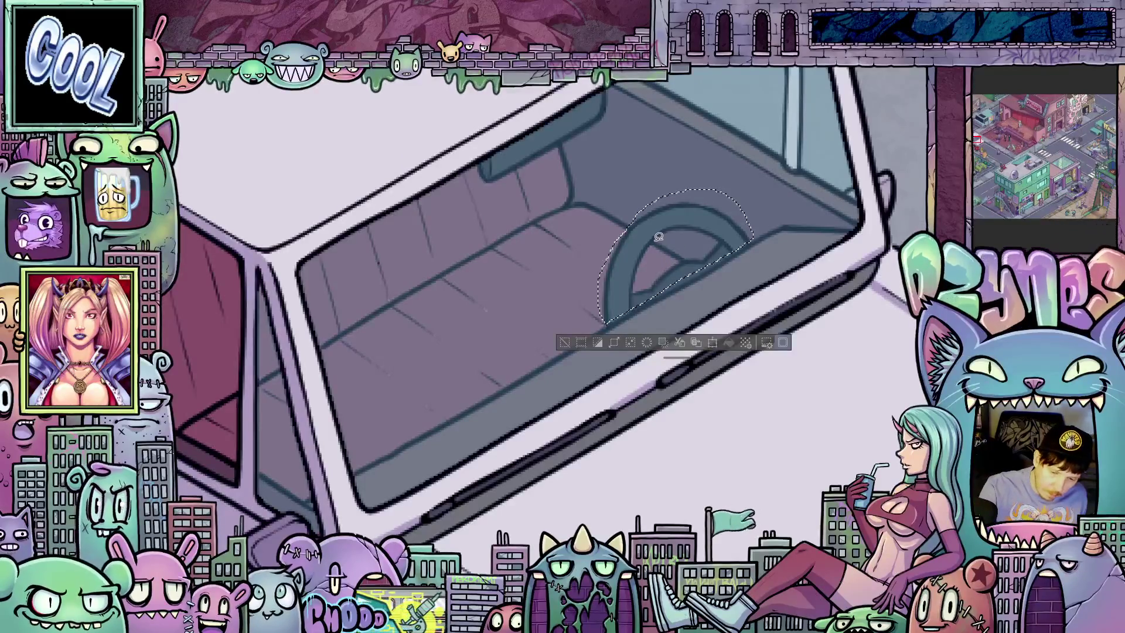
pyautogui.moveTo(654, 251)
pyautogui.mouseDown()
pyautogui.moveTo(657, 262)
pyautogui.moveTo(685, 258)
pyautogui.moveTo(691, 245)
pyautogui.moveTo(662, 235)
pyautogui.mouseUp()
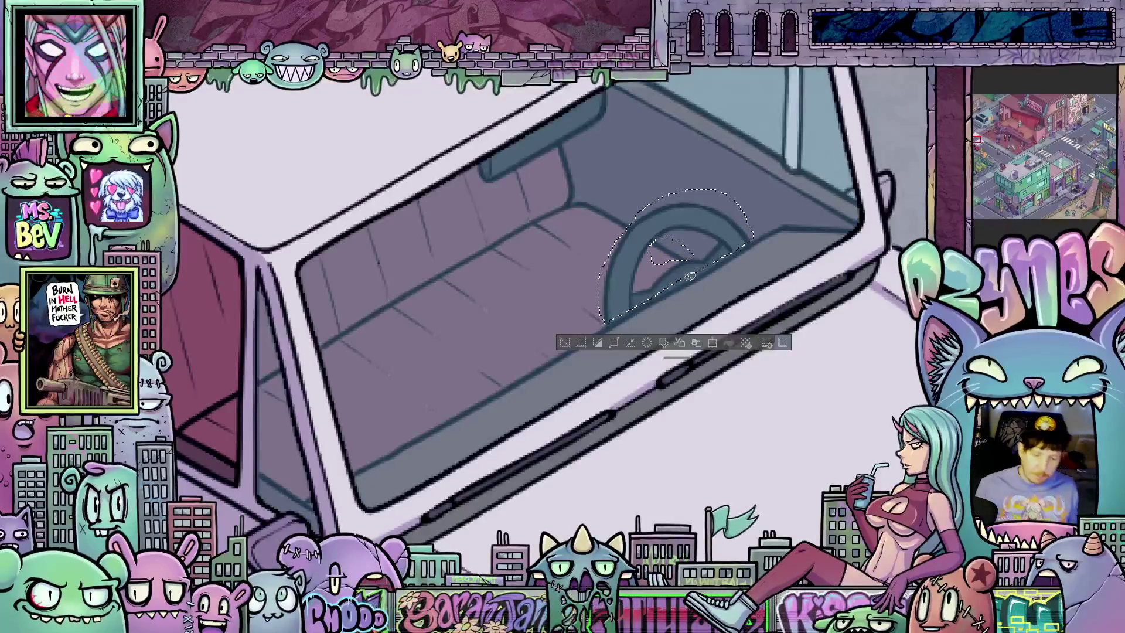
pyautogui.scroll(-3, 732, 304)
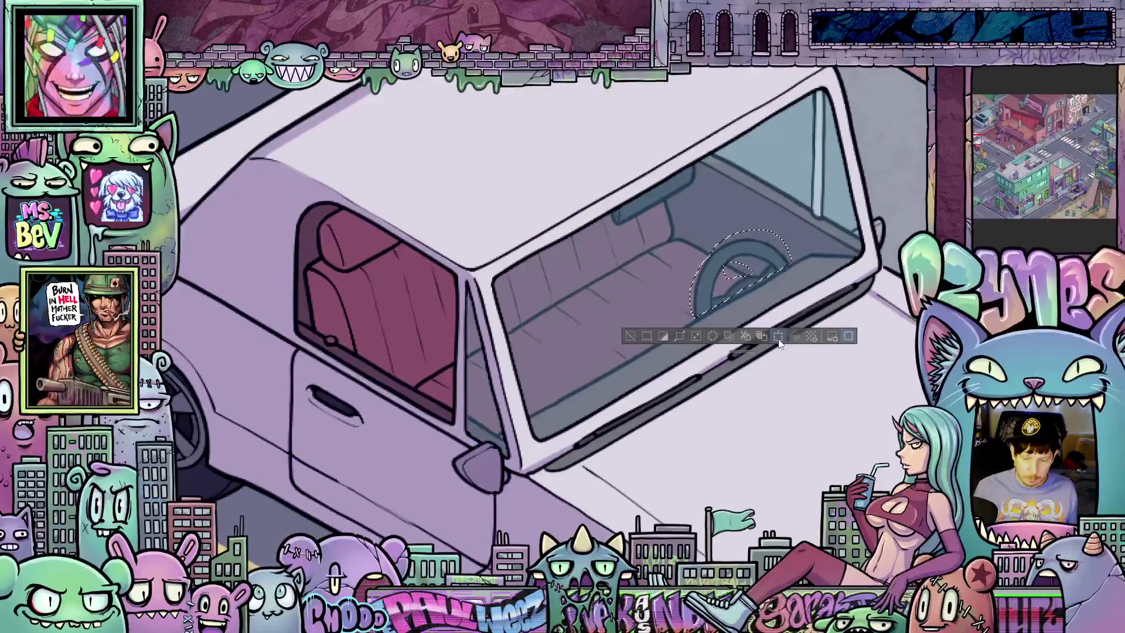
# - Transform the steering wheel copy, moving it left and down, and confirm with OK
pyautogui.click(778, 336)
pyautogui.moveTo(776, 264)
pyautogui.mouseDown()
pyautogui.moveTo(639, 323)
pyautogui.moveTo(621, 347)
pyautogui.moveTo(632, 351)
pyautogui.mouseUp()
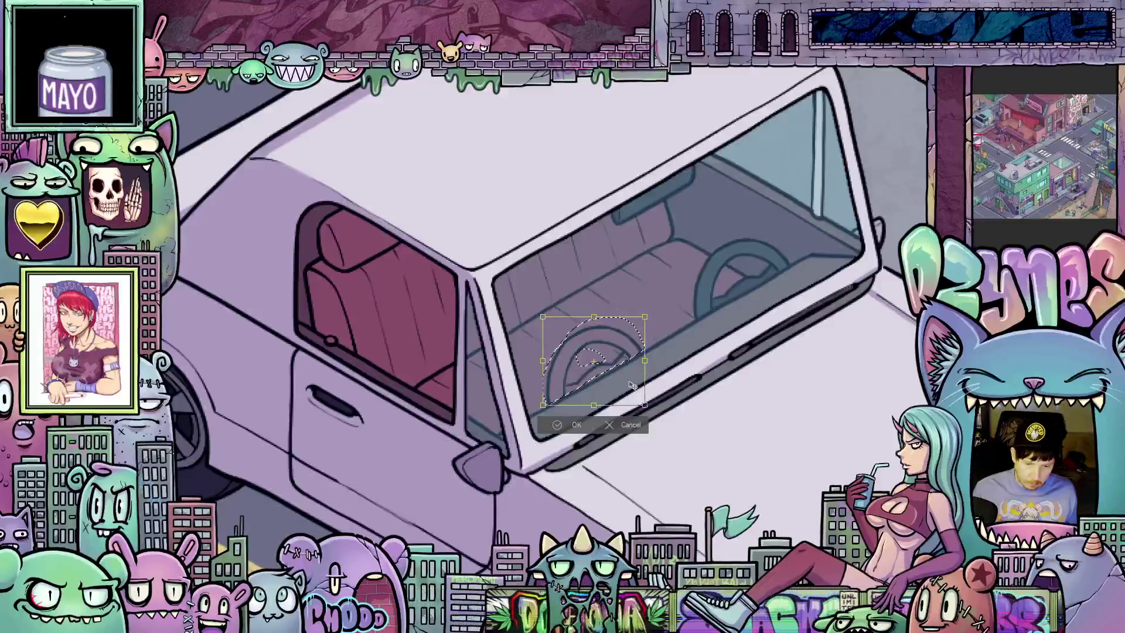
pyautogui.scroll(1, 608, 388)
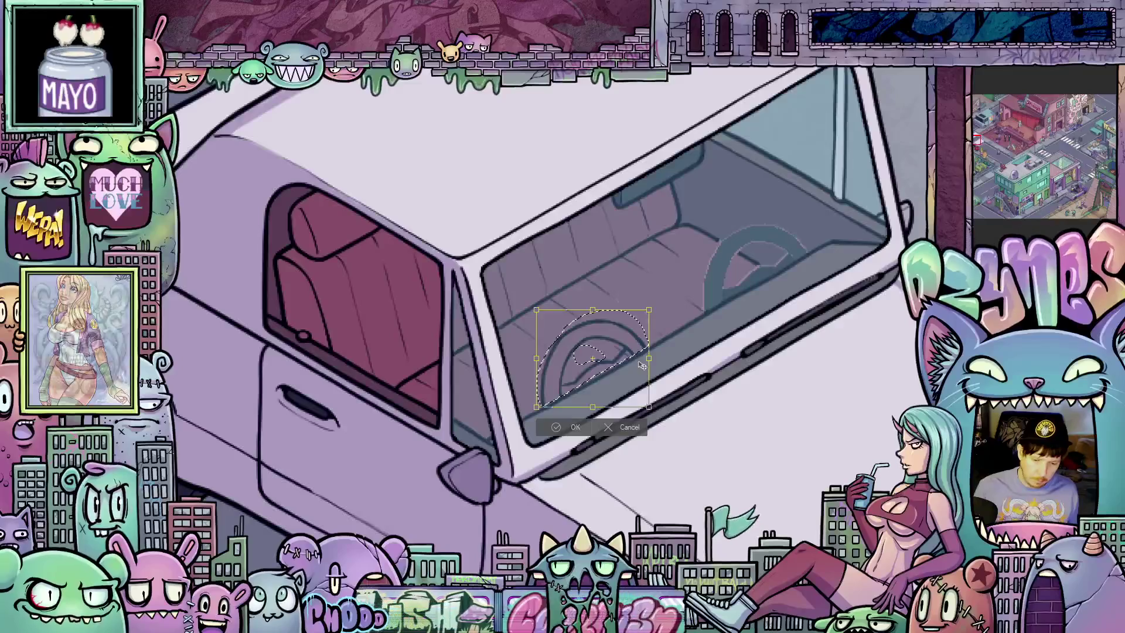
pyautogui.click(575, 424)
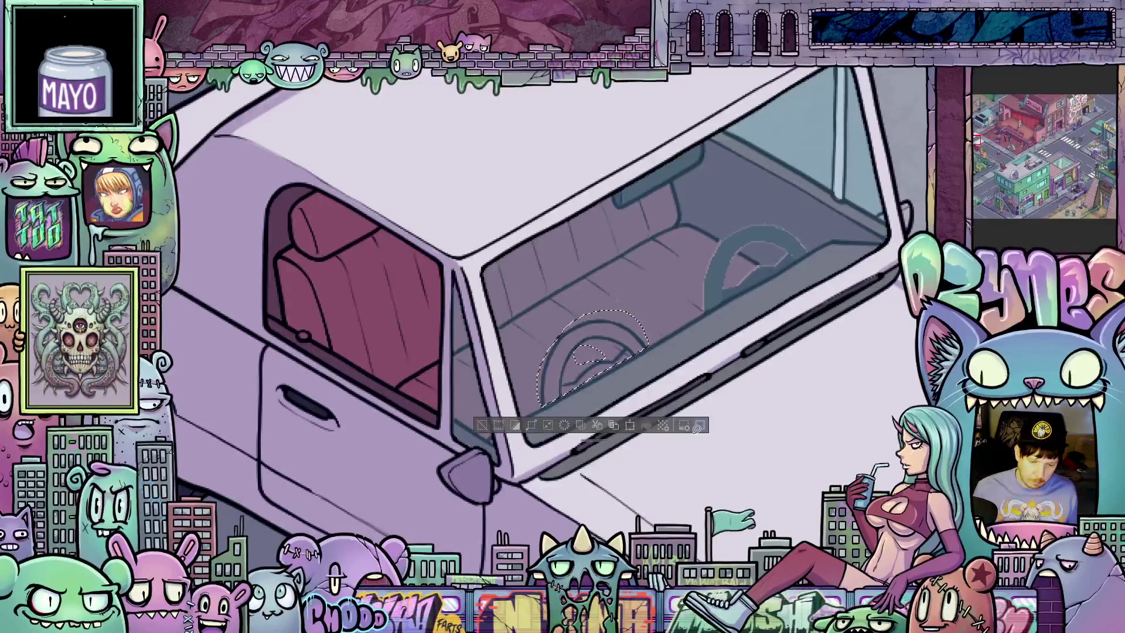
pyautogui.scroll(3, 696, 429)
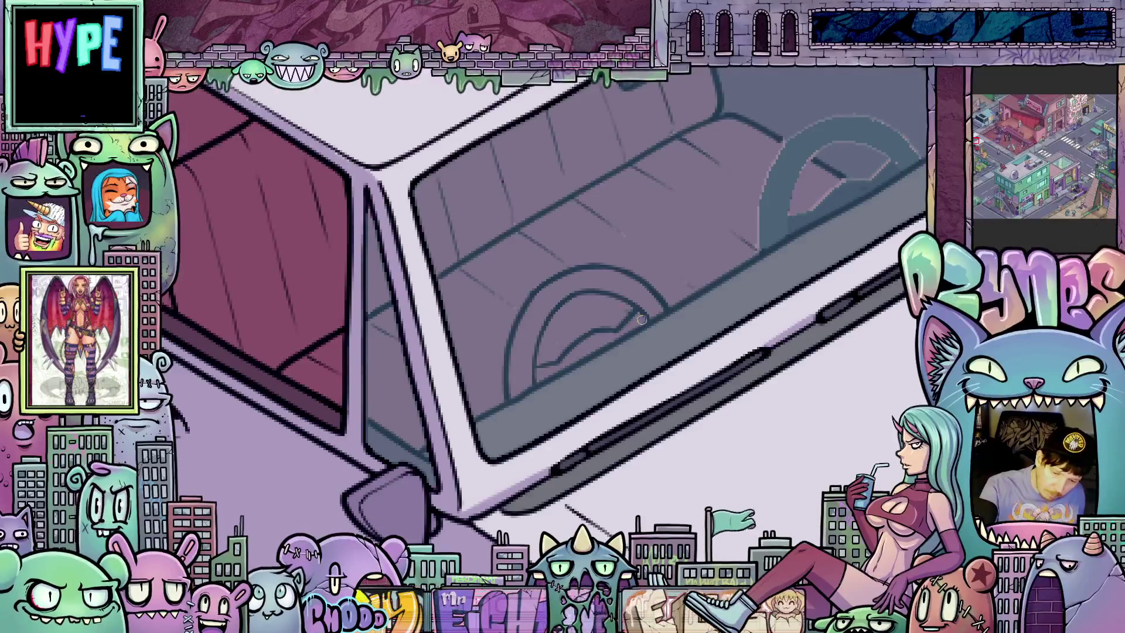
pyautogui.moveTo(630, 309); pyautogui.dragTo(602, 310)
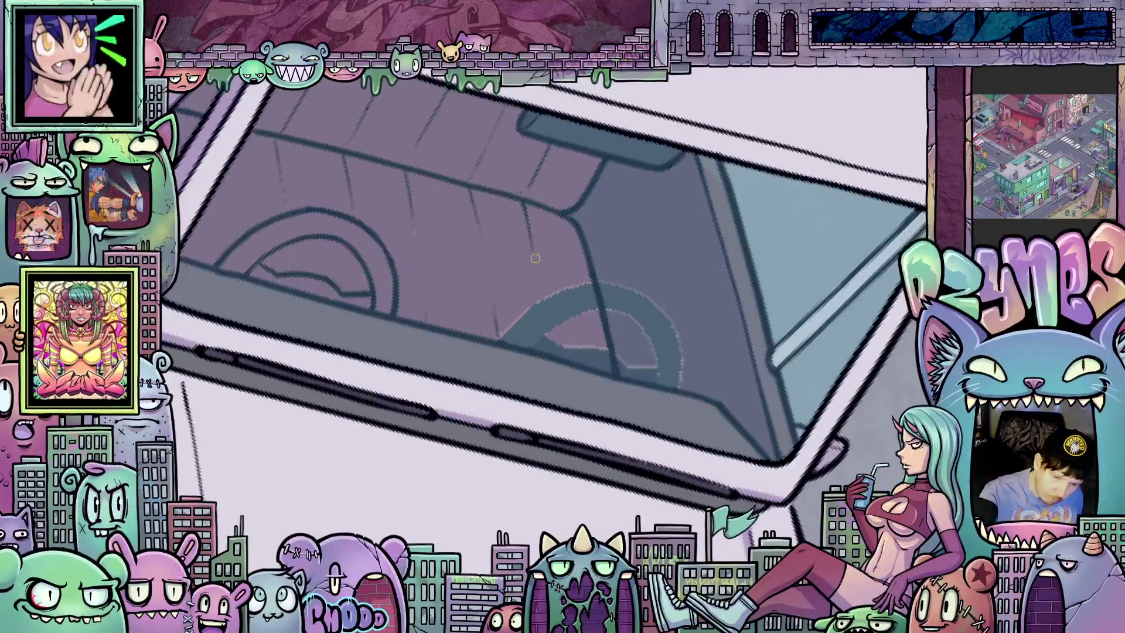
pyautogui.press('4')
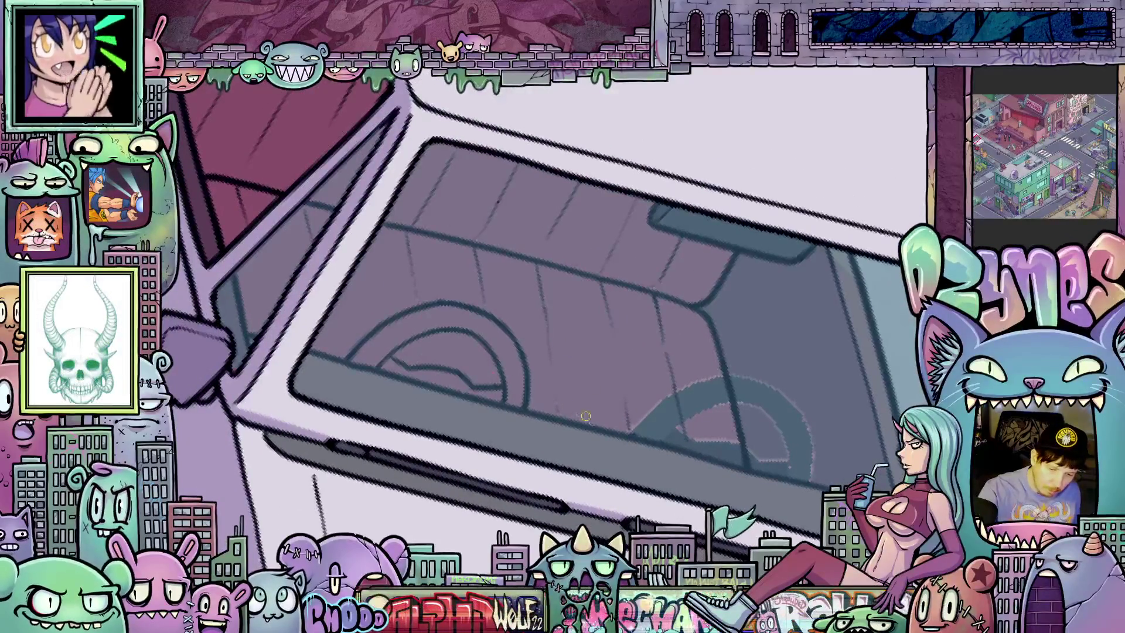
pyautogui.press('4')
pyautogui.press('4')
pyautogui.press('4')
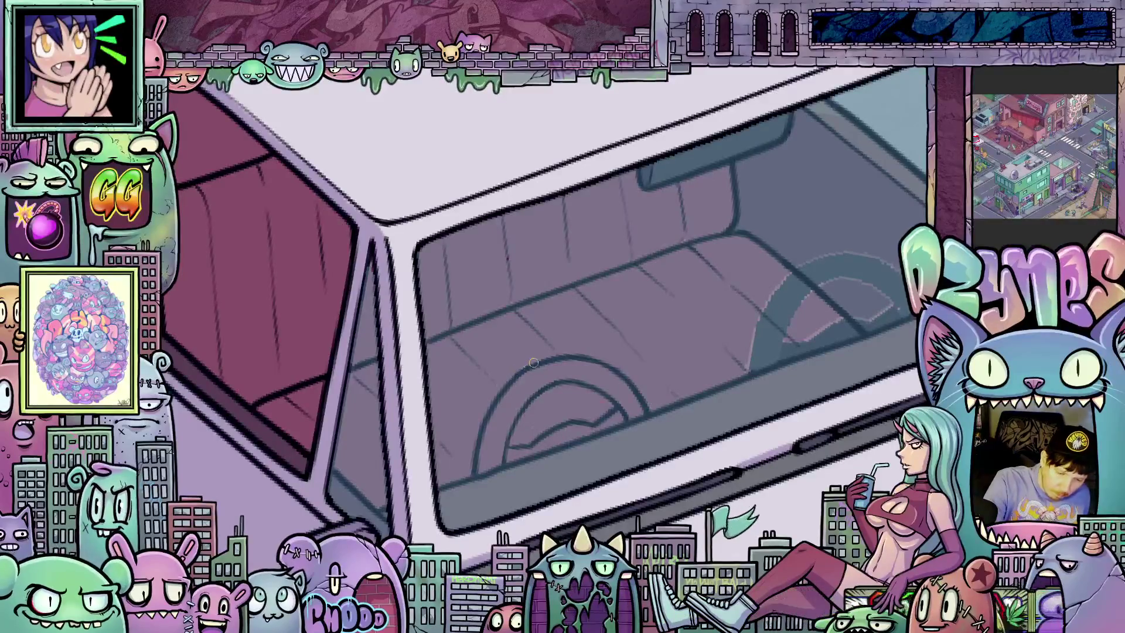
pyautogui.press('5')
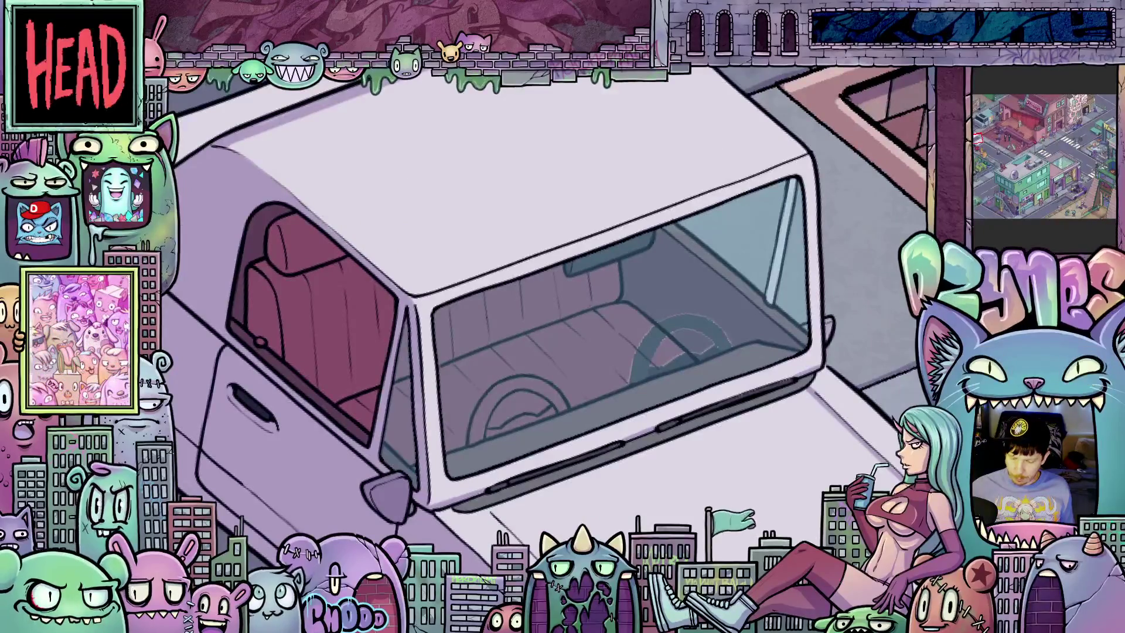
# - Paint over the original steering wheel and its pale arc with the glass colour
pyautogui.scroll(2, 629, 333)
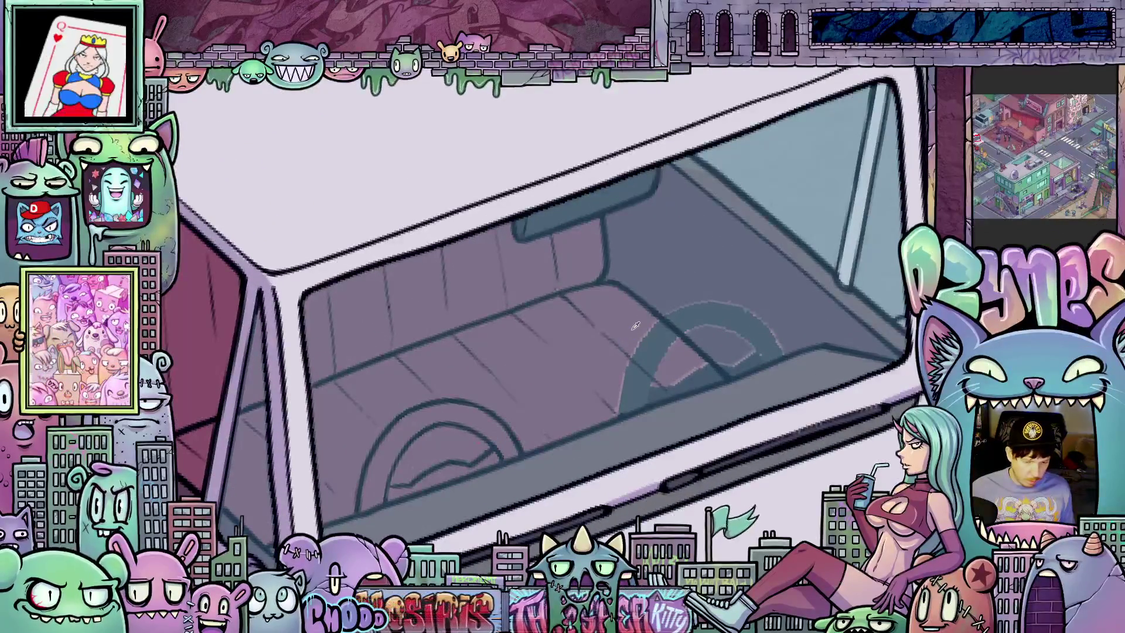
pyautogui.moveTo(759, 419); pyautogui.dragTo(698, 498)
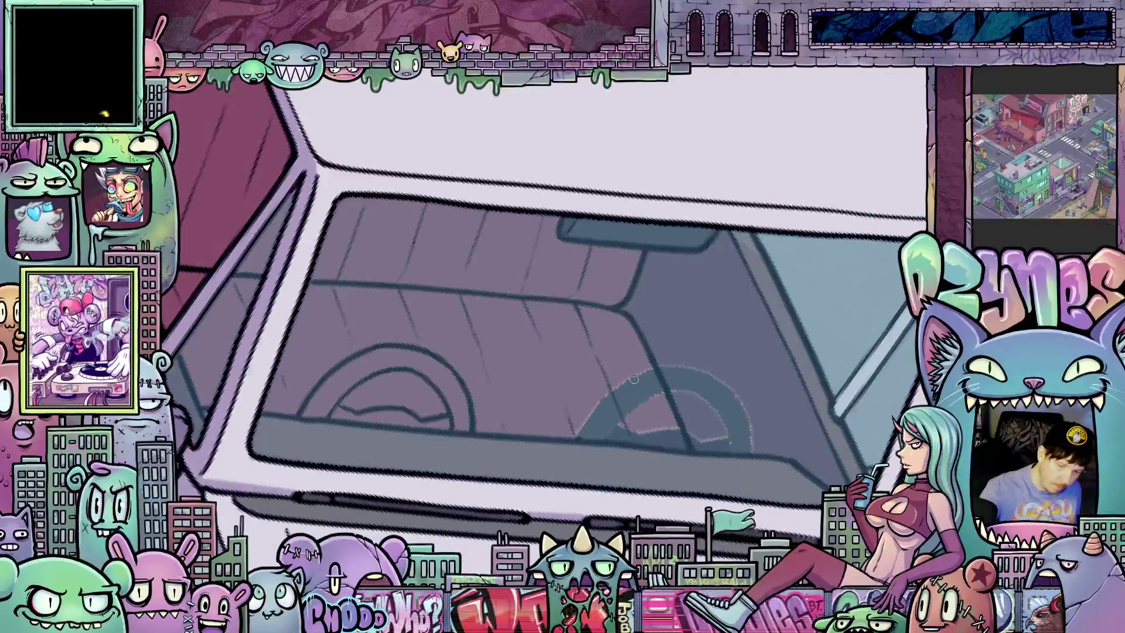
pyautogui.moveTo(645, 375)
pyautogui.mouseDown()
pyautogui.moveTo(641, 390)
pyautogui.moveTo(589, 423)
pyautogui.moveTo(595, 437)
pyautogui.moveTo(649, 435)
pyautogui.moveTo(637, 432)
pyautogui.mouseUp()
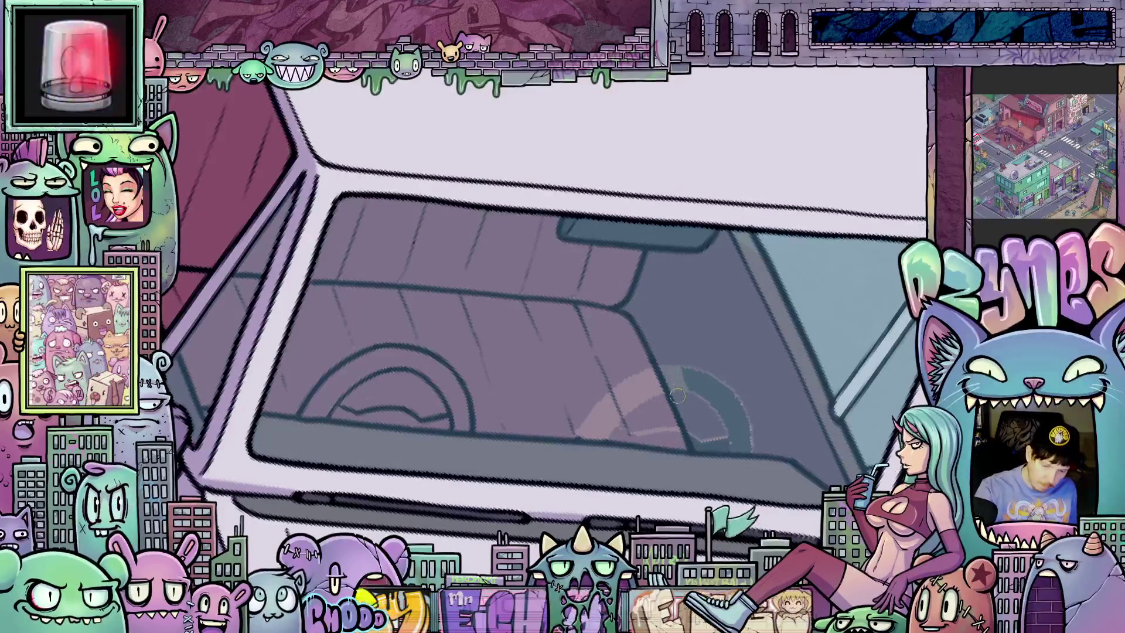
pyautogui.moveTo(687, 373)
pyautogui.mouseDown()
pyautogui.moveTo(740, 423)
pyautogui.moveTo(703, 443)
pyautogui.moveTo(763, 444)
pyautogui.moveTo(740, 446)
pyautogui.mouseUp()
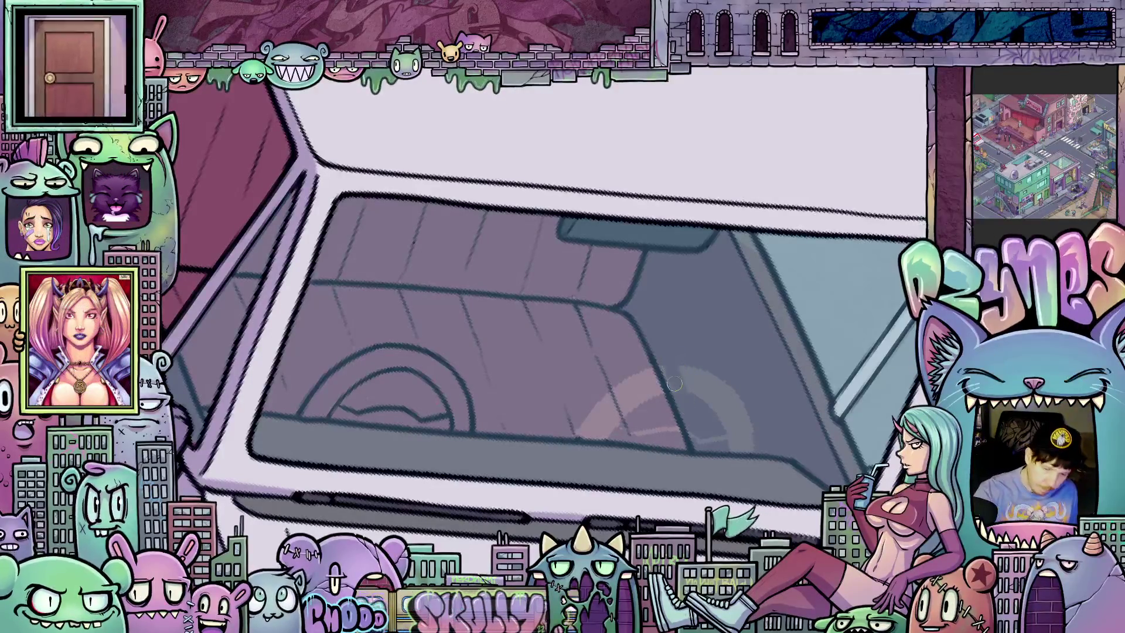
pyautogui.moveTo(689, 401)
pyautogui.mouseDown()
pyautogui.moveTo(753, 444)
pyautogui.moveTo(702, 437)
pyautogui.moveTo(641, 368)
pyautogui.moveTo(643, 421)
pyautogui.moveTo(632, 417)
pyautogui.moveTo(641, 427)
pyautogui.moveTo(610, 411)
pyautogui.moveTo(593, 432)
pyautogui.mouseUp()
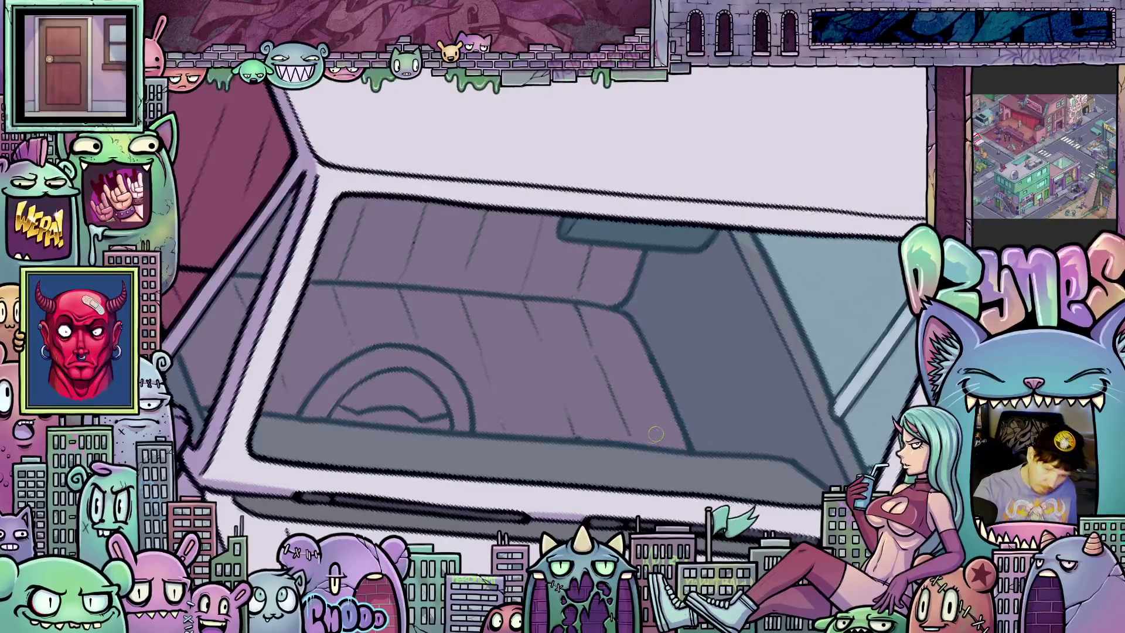
# - Fit the whole street scene to the window and review it
pyautogui.hotkey('ctrl', '0')
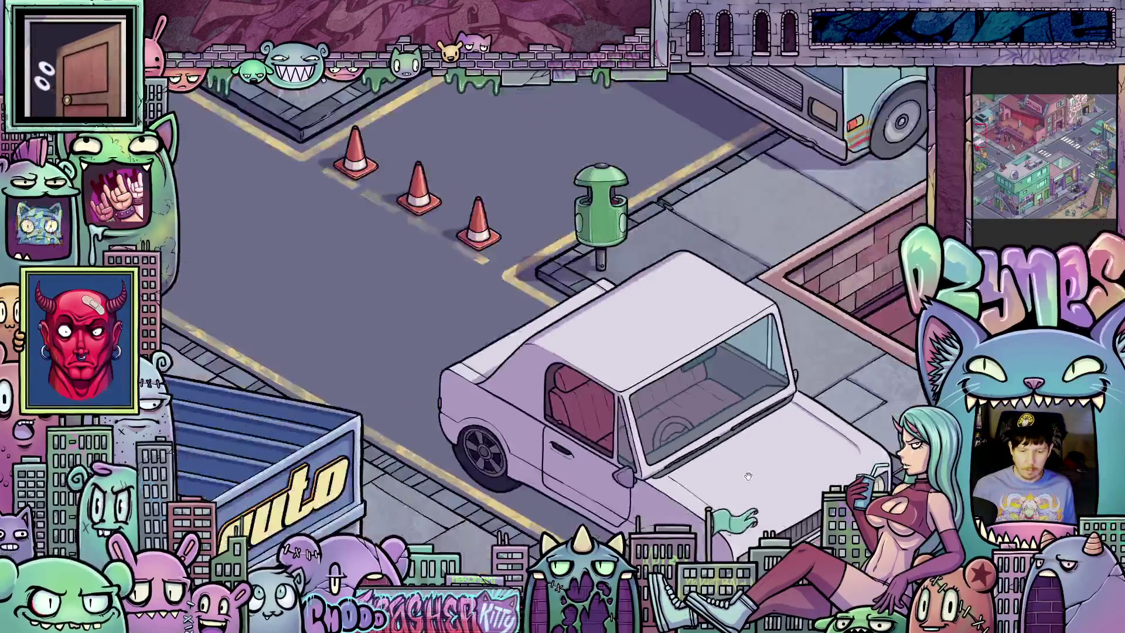
pyautogui.moveTo(748, 475); pyautogui.dragTo(707, 473)
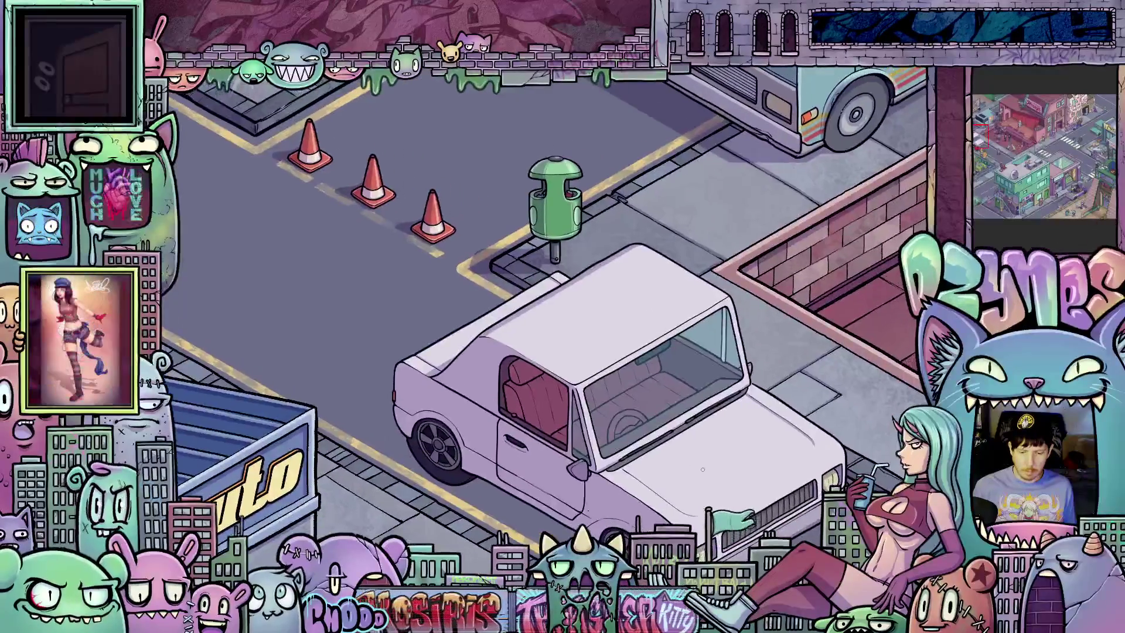
pyautogui.scroll(-3, 699, 451)
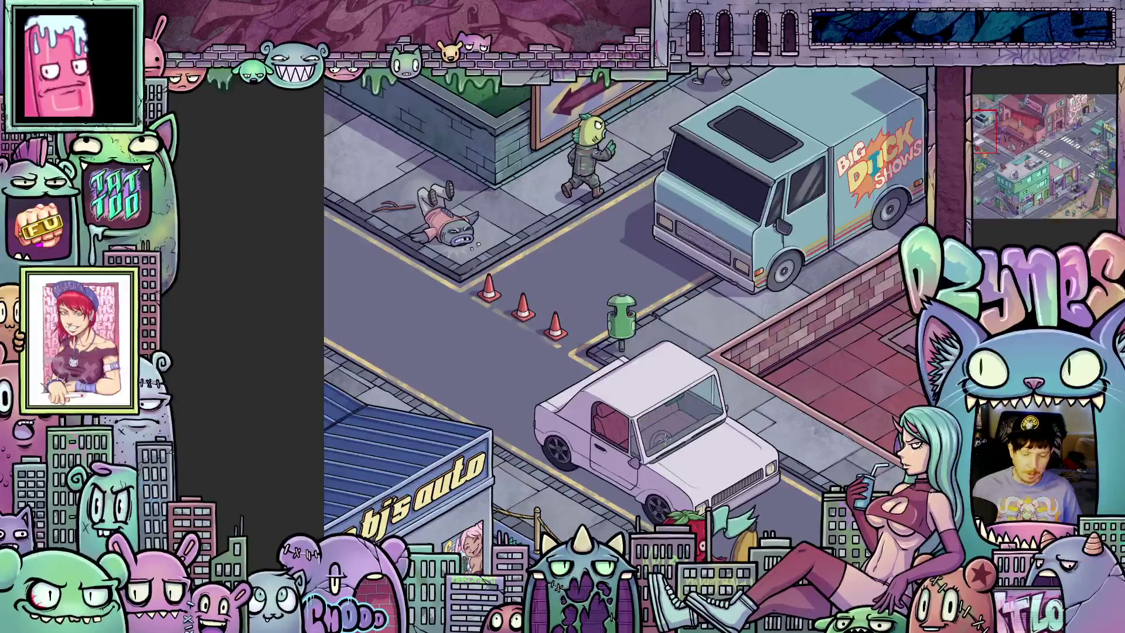
pyautogui.scroll(2, 679, 439)
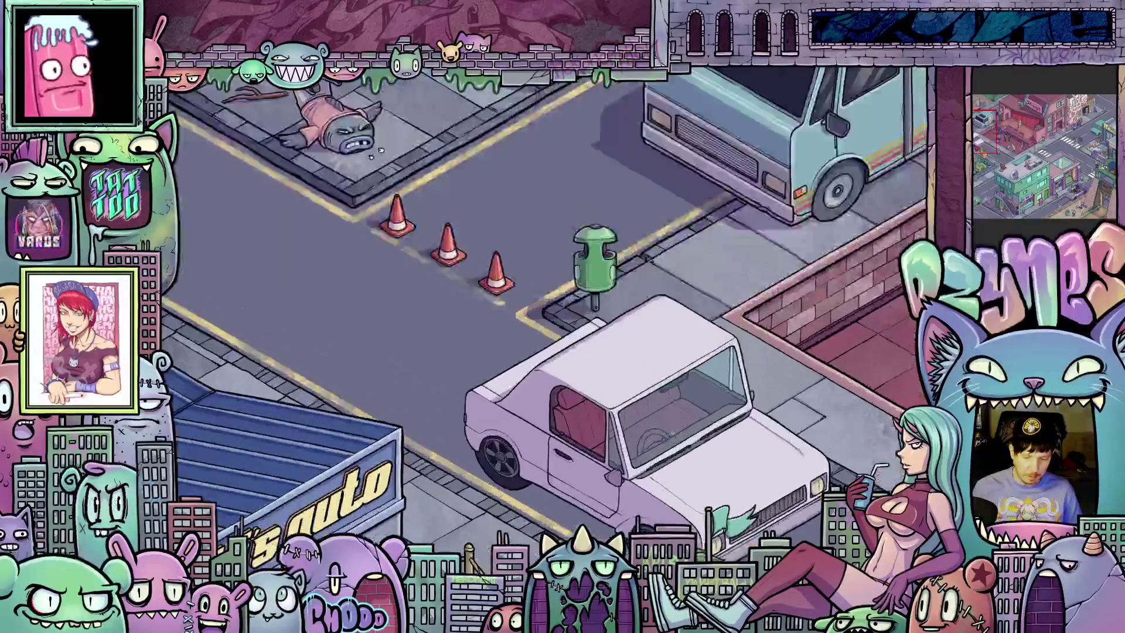
pyautogui.scroll(3, 668, 438)
pyautogui.scroll(1, 668, 438)
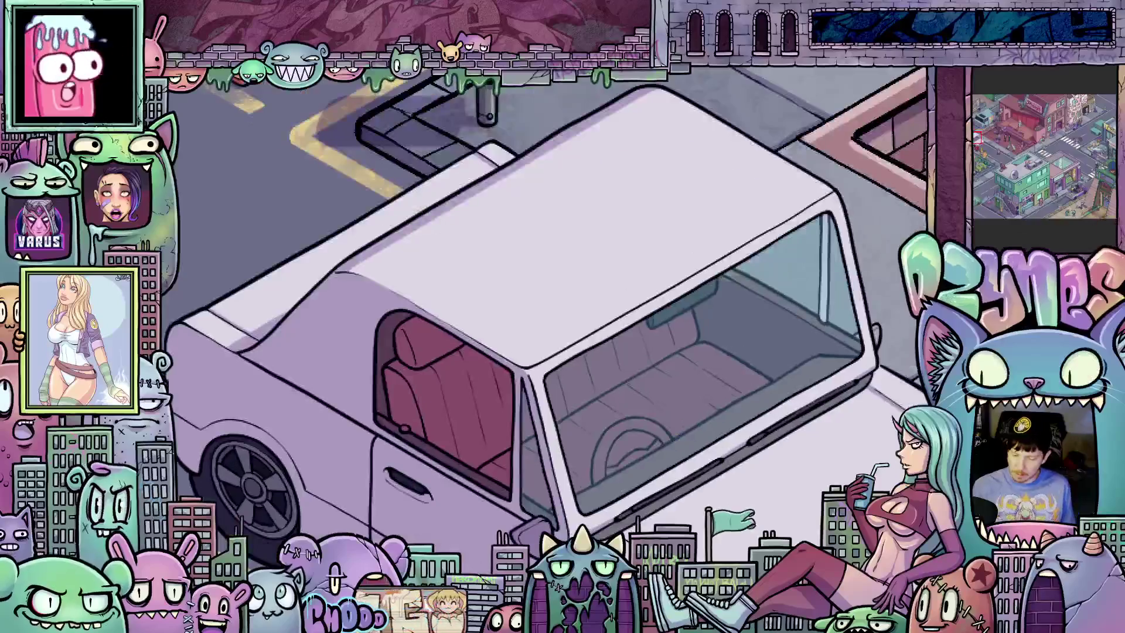
pyautogui.scroll(-2, 742, 440)
pyautogui.scroll(2, 733, 422)
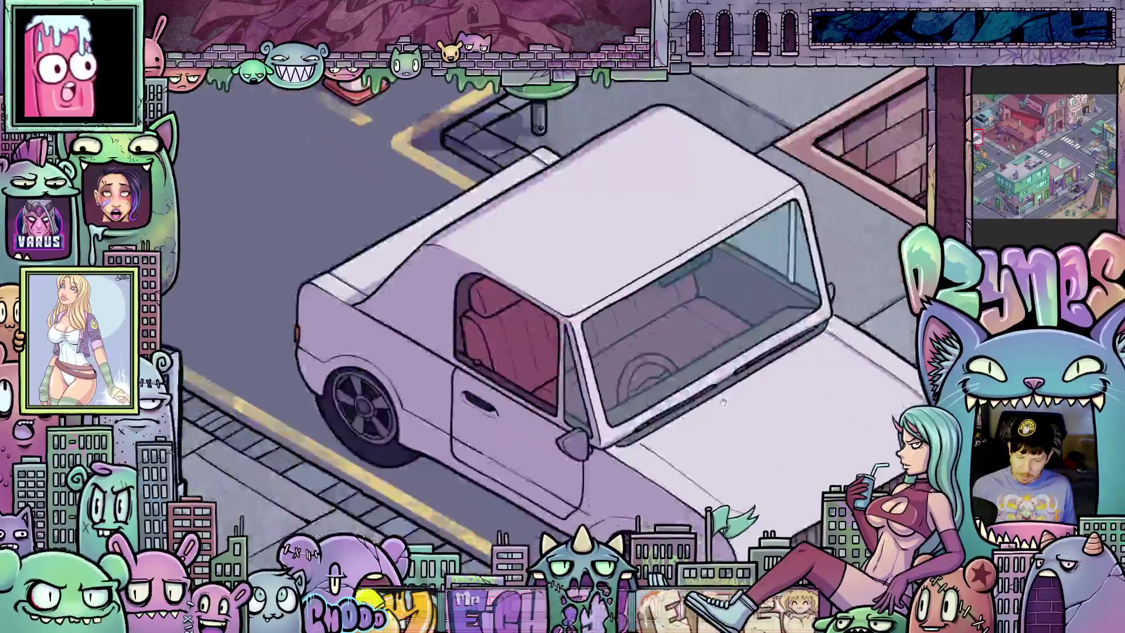
pyautogui.scroll(2, 725, 399)
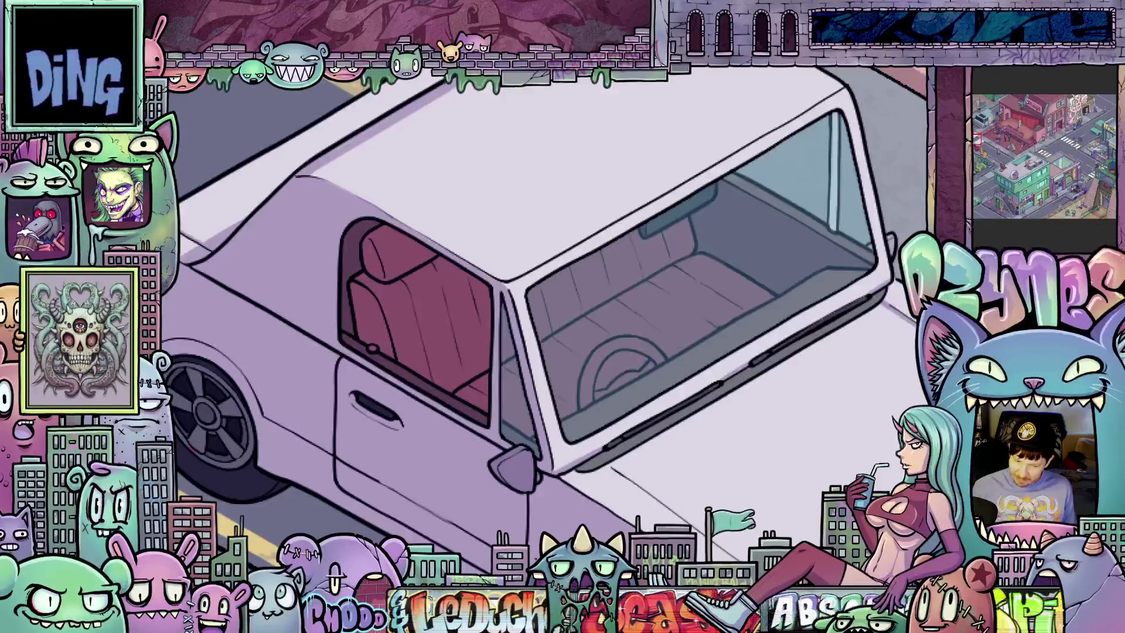
pyautogui.scroll(2, 583, 369)
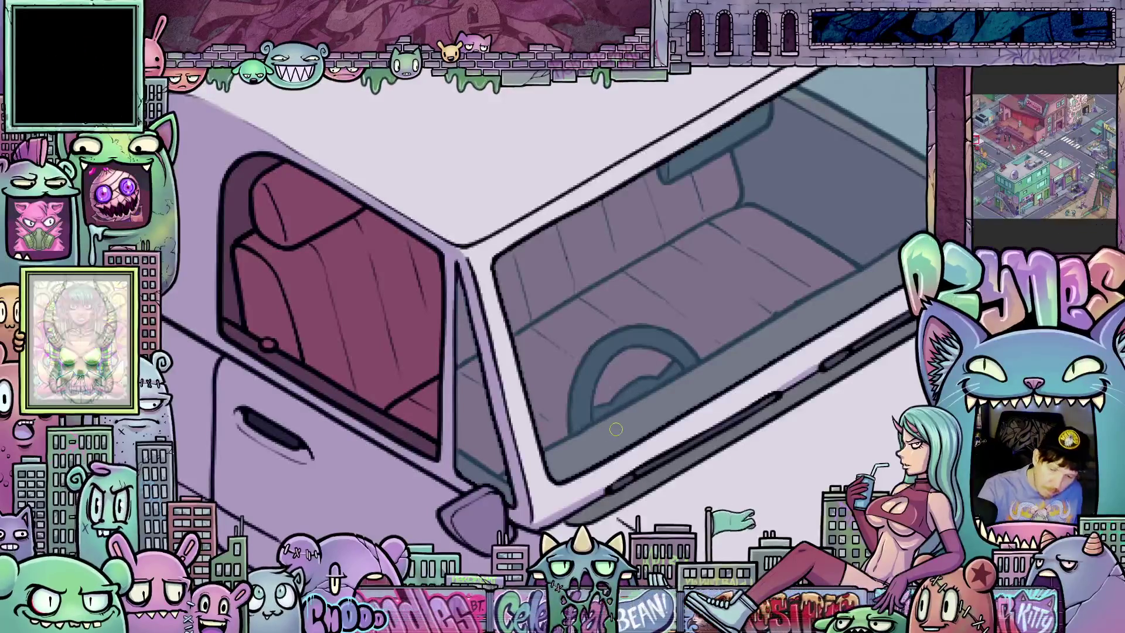
pyautogui.click(622, 399)
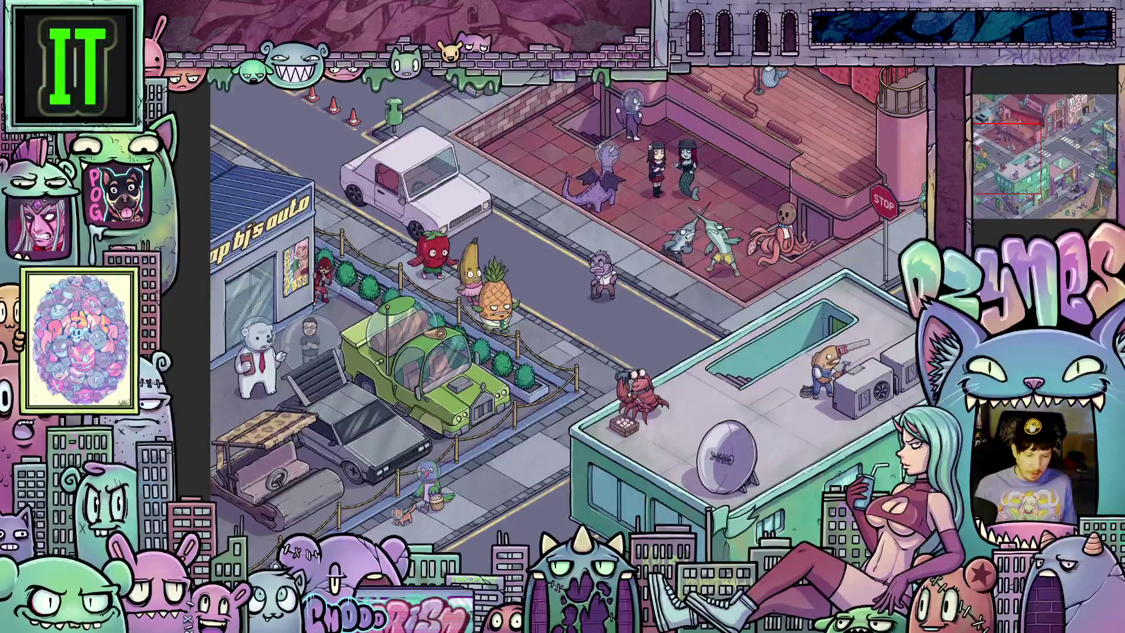
pyautogui.scroll(-5, 427, 333)
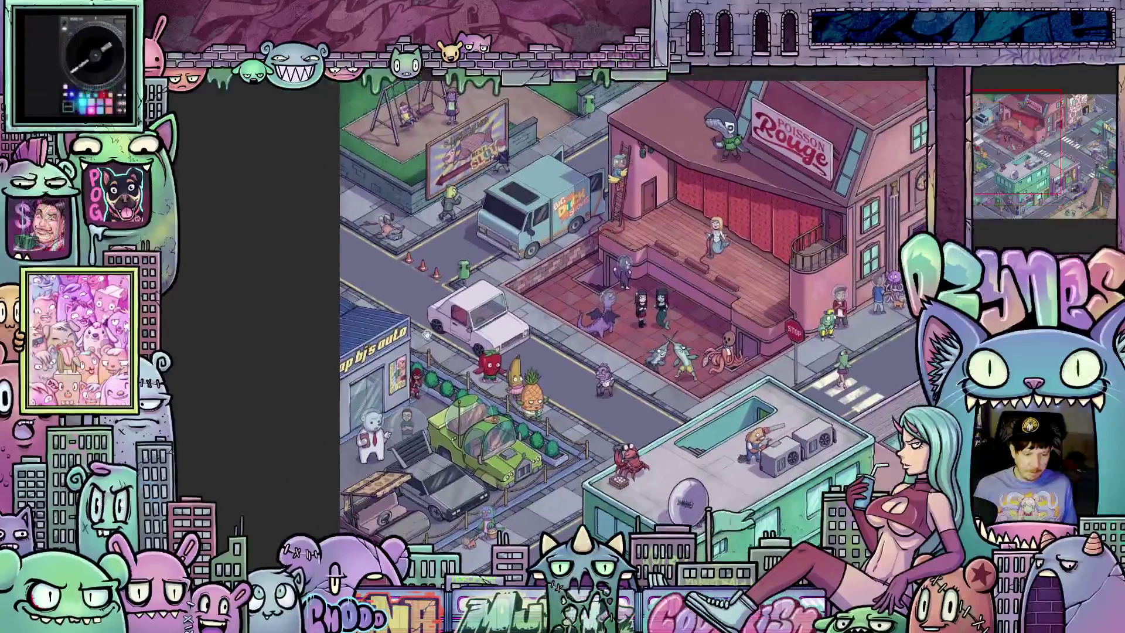
pyautogui.scroll(3, 427, 334)
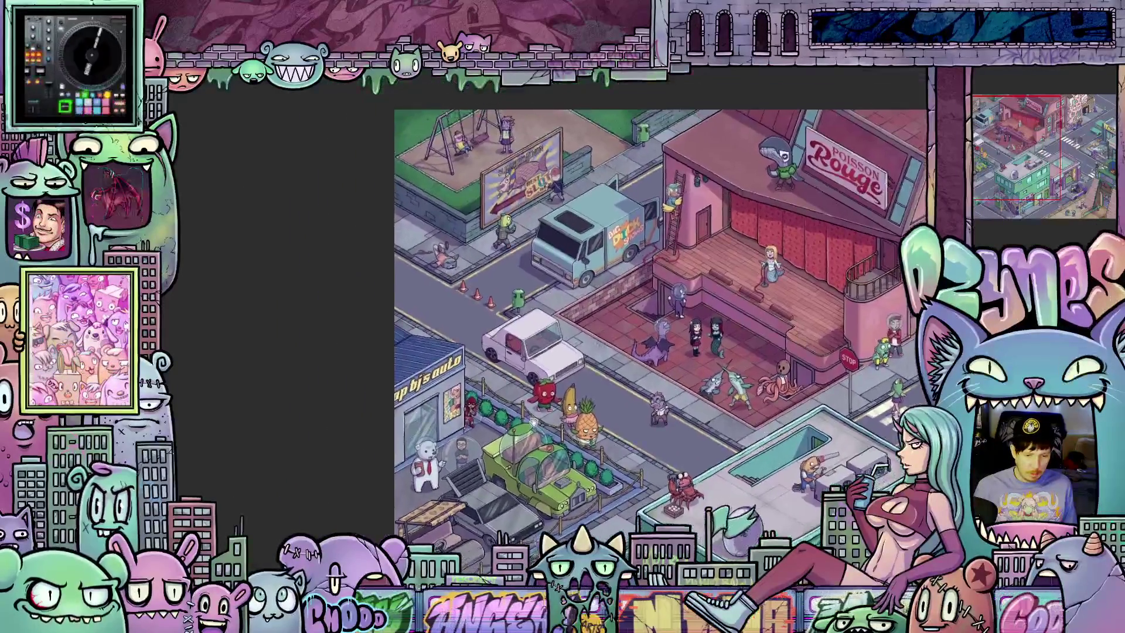
pyautogui.scroll(4, 533, 421)
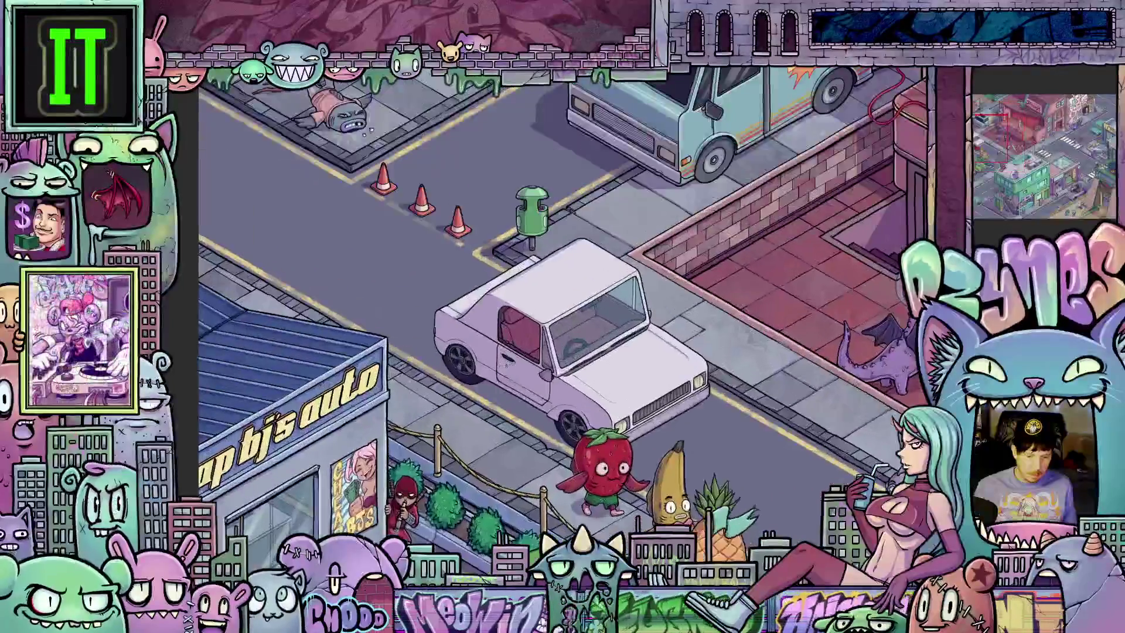
pyautogui.scroll(1, 496, 350)
pyautogui.scroll(3, 642, 400)
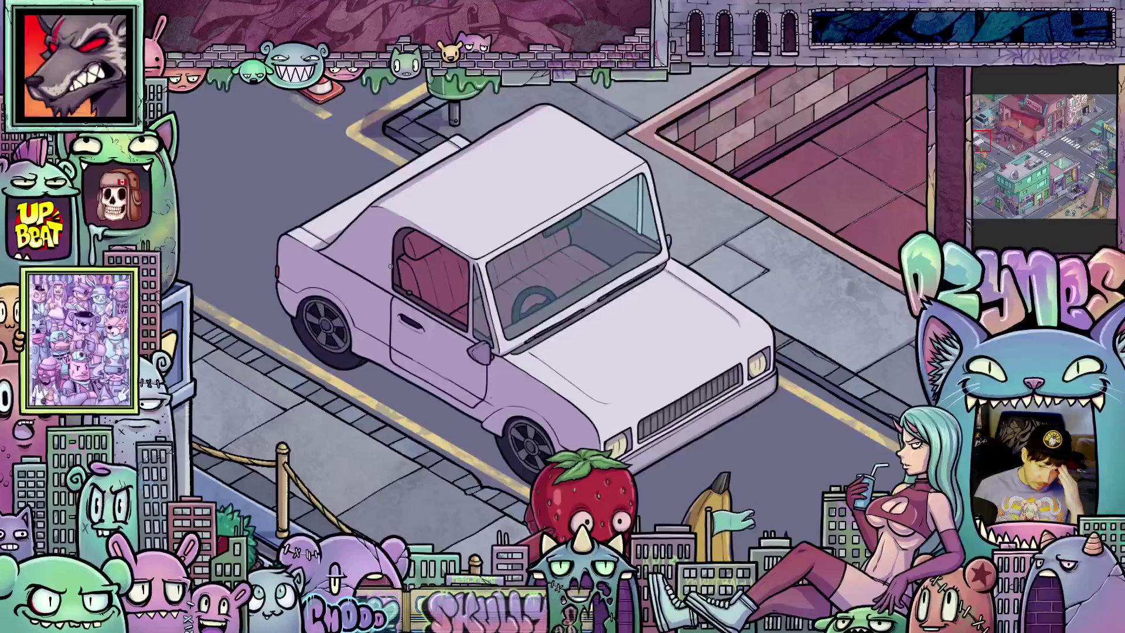
pyautogui.scroll(2, 391, 267)
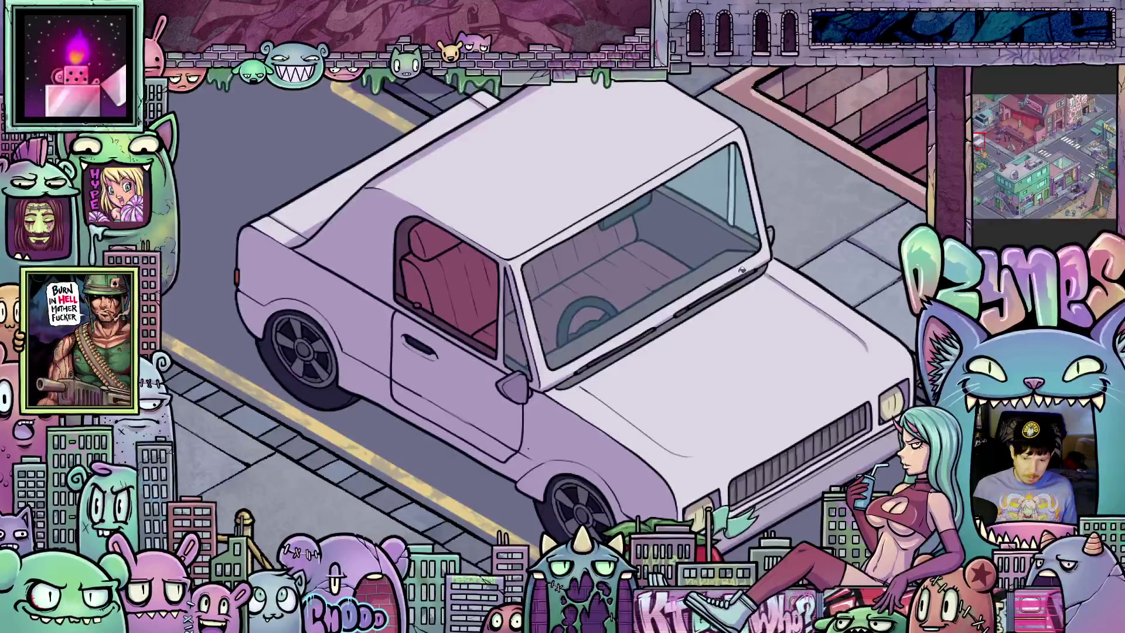
pyautogui.scroll(-3, 449, 313)
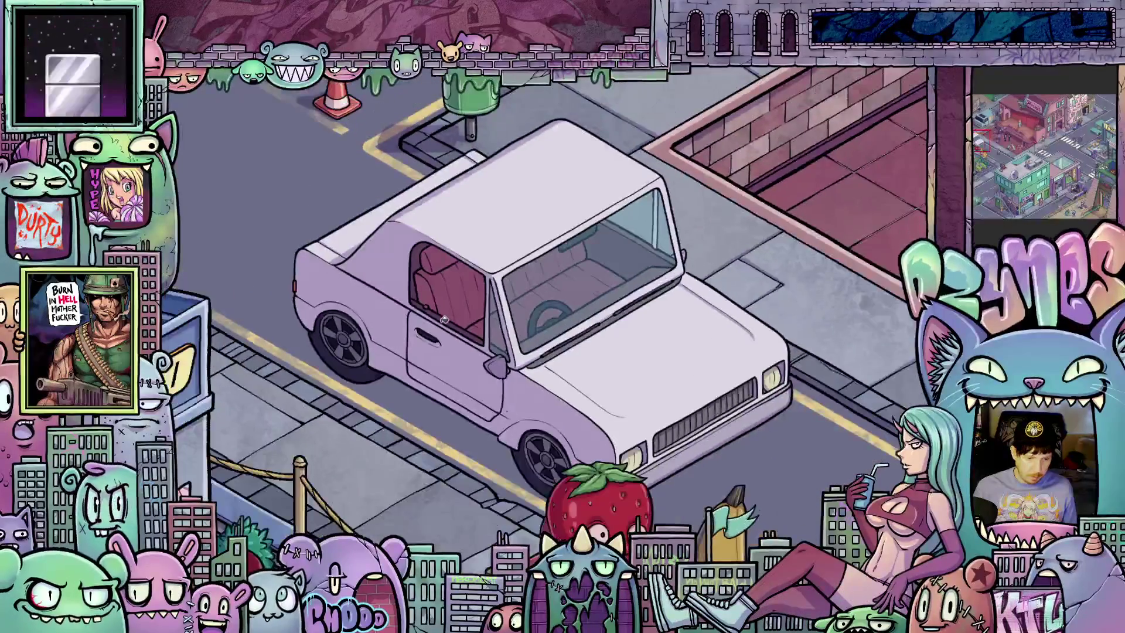
pyautogui.scroll(3, 517, 393)
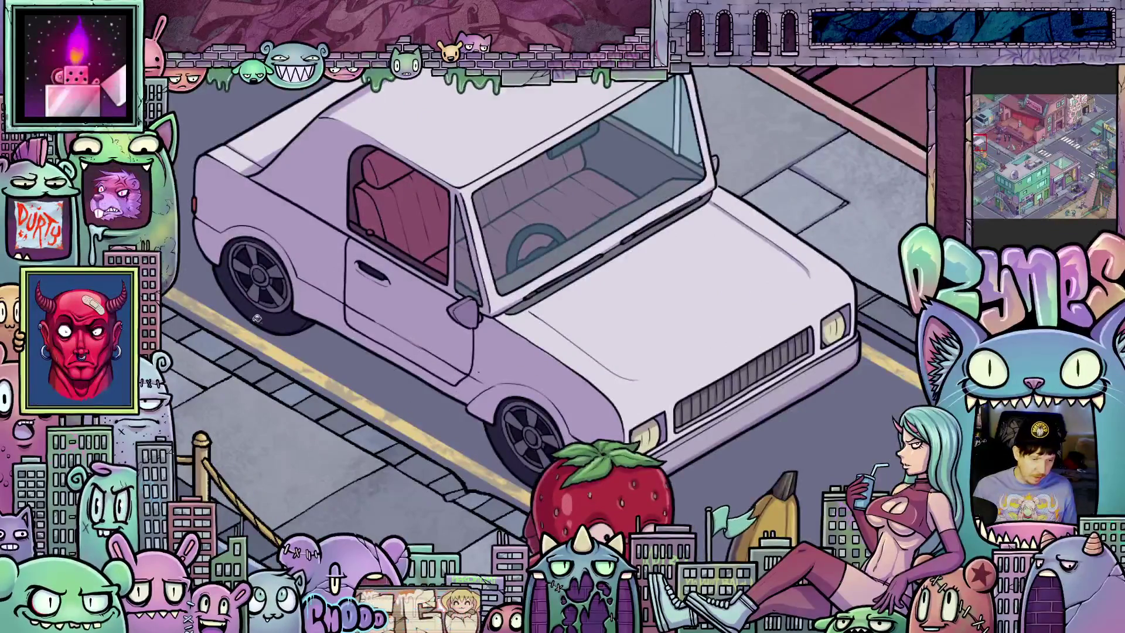
pyautogui.scroll(5, 266, 319)
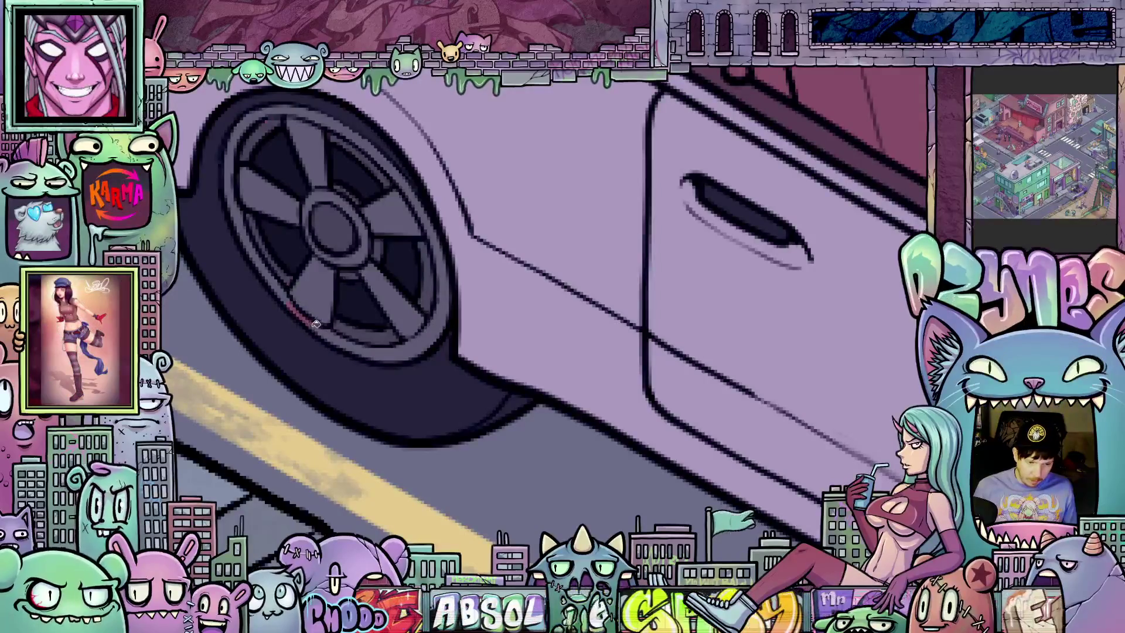
pyautogui.scroll(2, 296, 308)
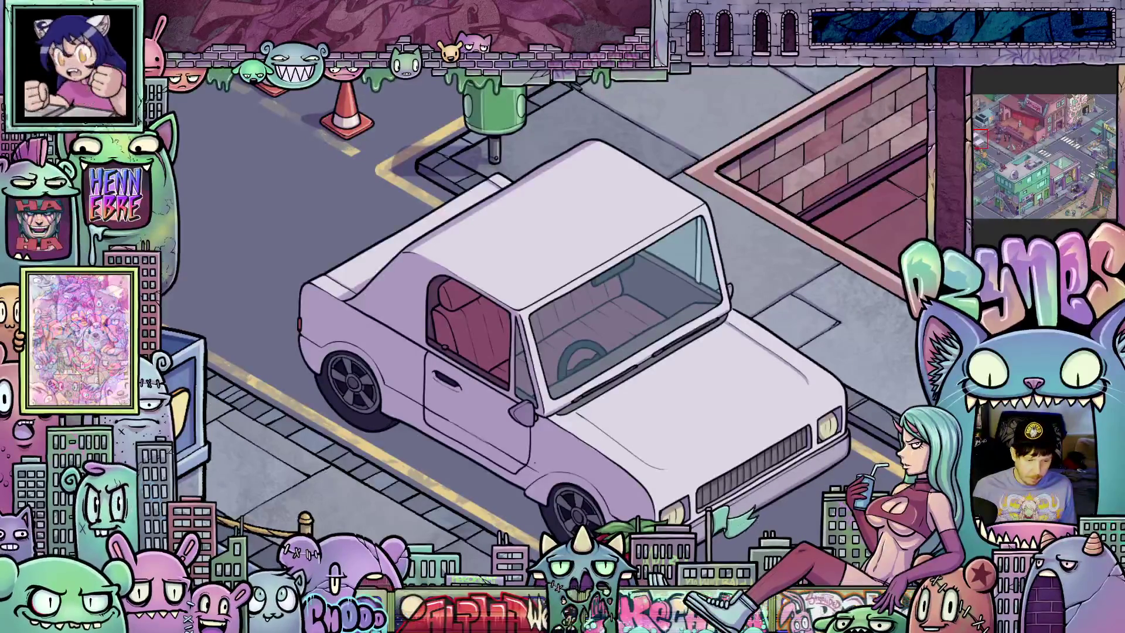
pyautogui.scroll(2, 529, 481)
# - Pan and rotate the canvas so the car stands upright and the view zooms onto the hood
pyautogui.moveTo(577, 509)
pyautogui.mouseDown()
pyautogui.moveTo(361, 509)
pyautogui.moveTo(588, 469)
pyautogui.moveTo(575, 428)
pyautogui.moveTo(642, 398)
pyautogui.mouseUp()
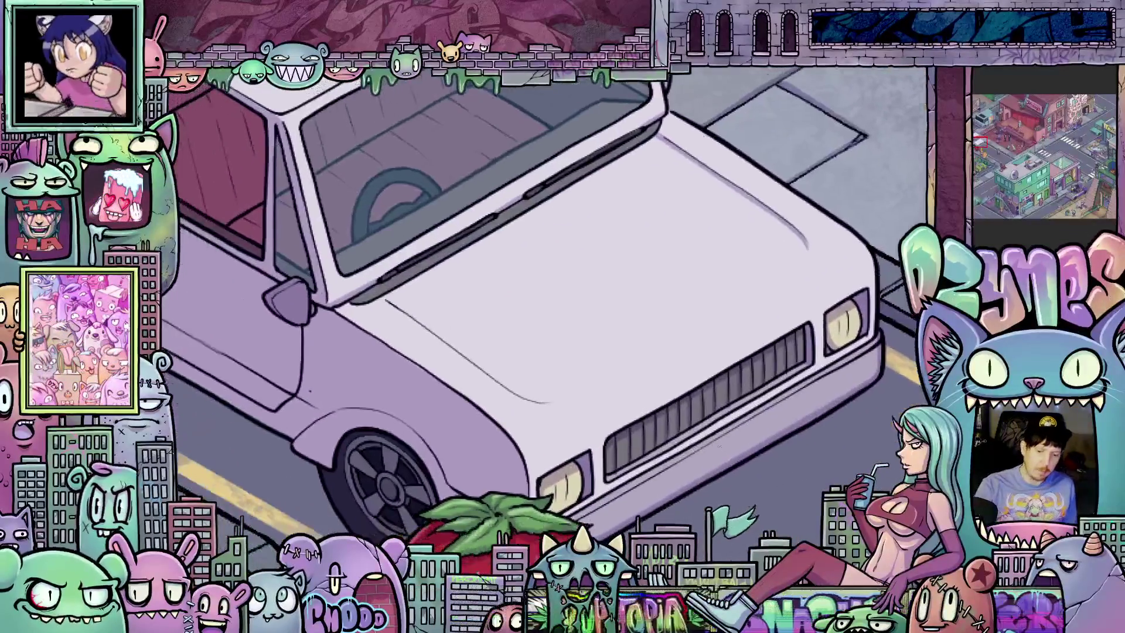
pyautogui.moveTo(769, 447)
pyautogui.mouseDown()
pyautogui.moveTo(569, 430)
pyautogui.moveTo(562, 404)
pyautogui.moveTo(484, 357)
pyautogui.mouseUp()
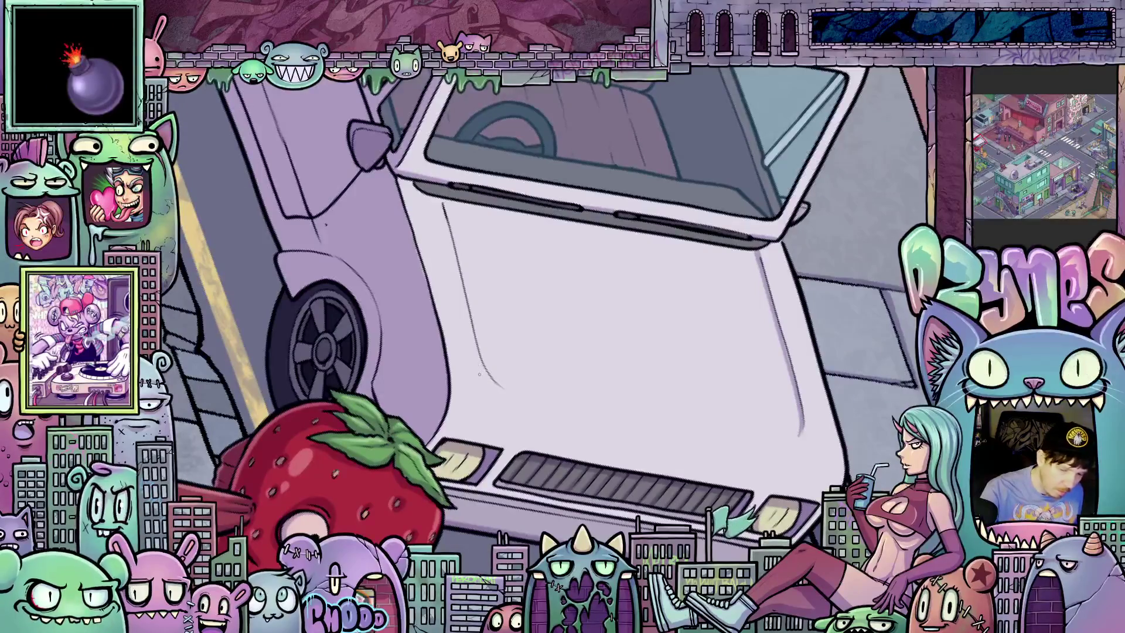
pyautogui.moveTo(482, 381); pyautogui.dragTo(462, 265)
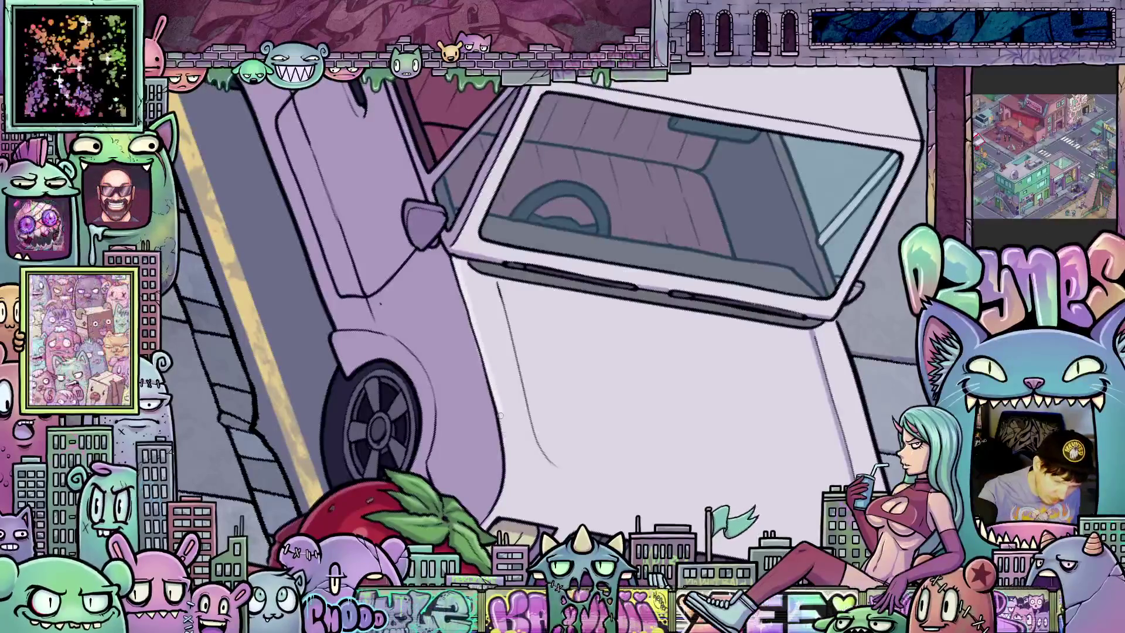
pyautogui.moveTo(533, 412); pyautogui.dragTo(589, 480)
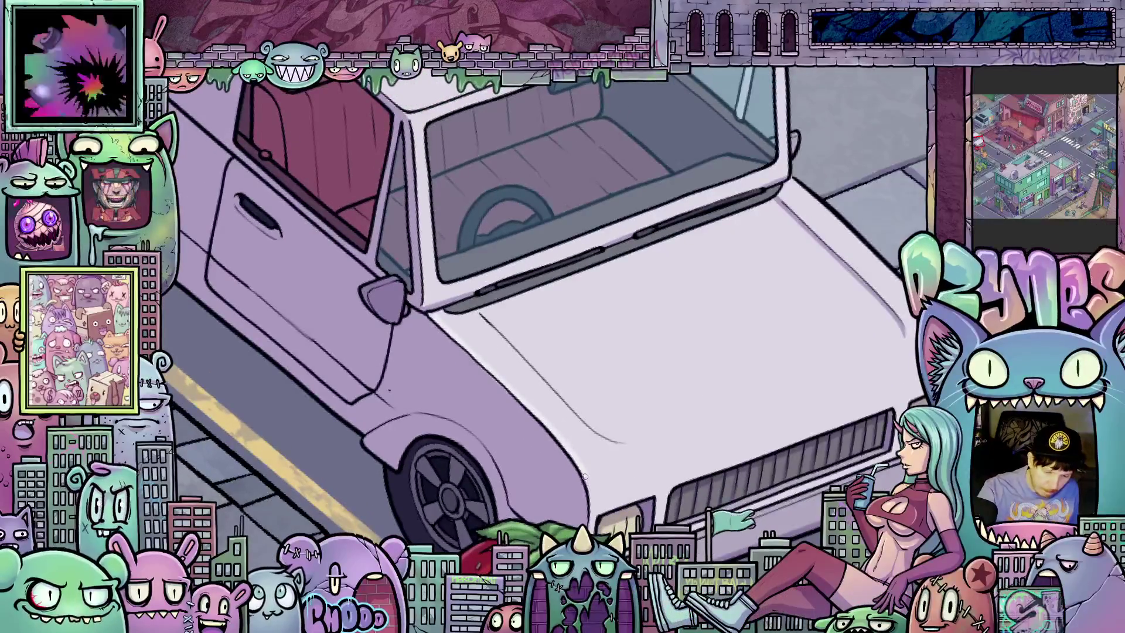
pyautogui.moveTo(590, 510); pyautogui.dragTo(708, 435)
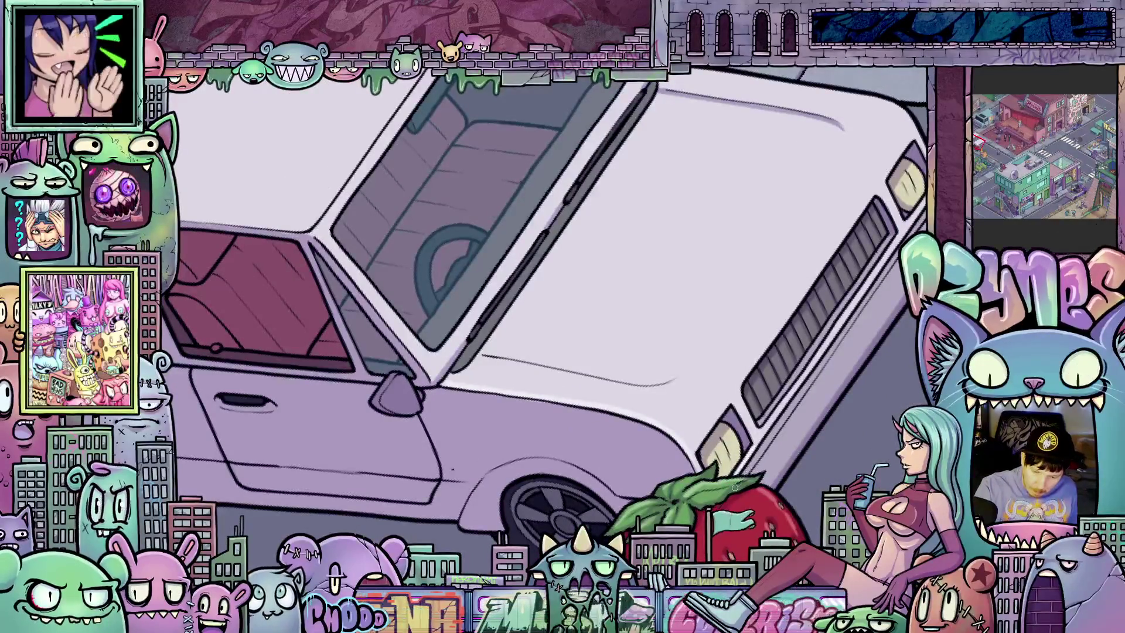
pyautogui.moveTo(826, 407); pyautogui.dragTo(815, 291)
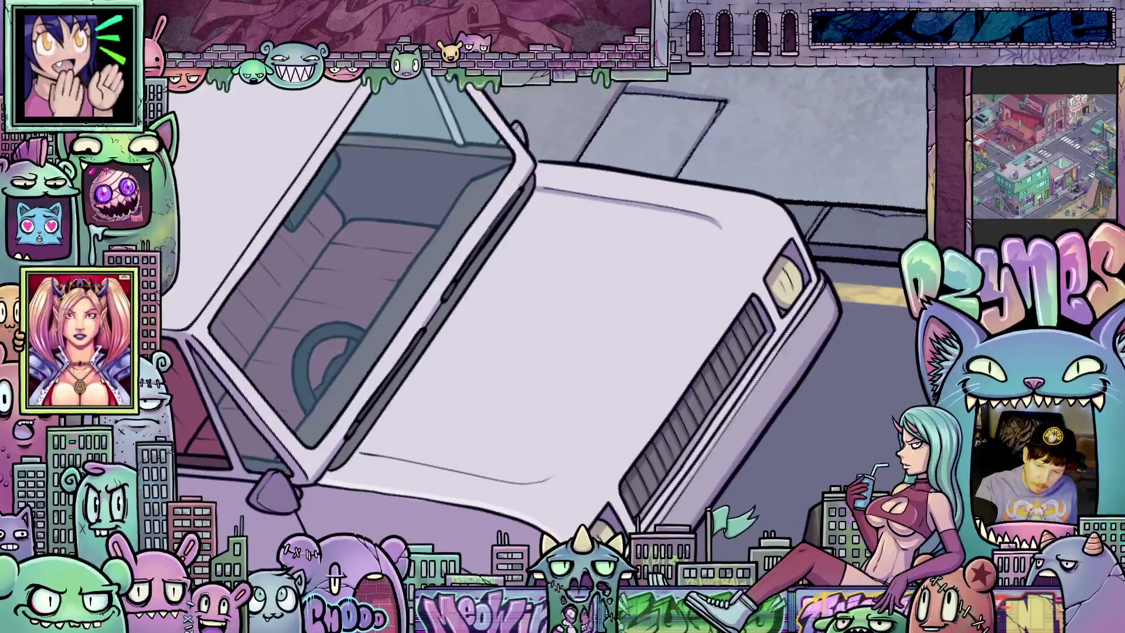
# - Reframe the view around the hood, turning it until the grille sits horizontal
pyautogui.moveTo(822, 280); pyautogui.dragTo(752, 347)
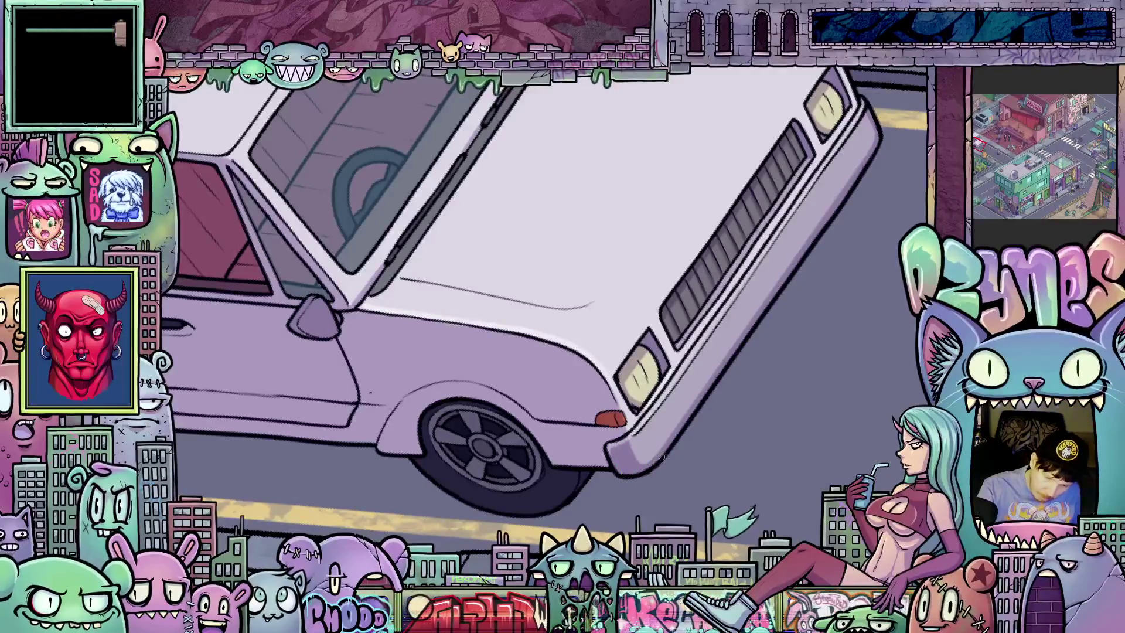
pyautogui.moveTo(723, 398); pyautogui.dragTo(721, 415)
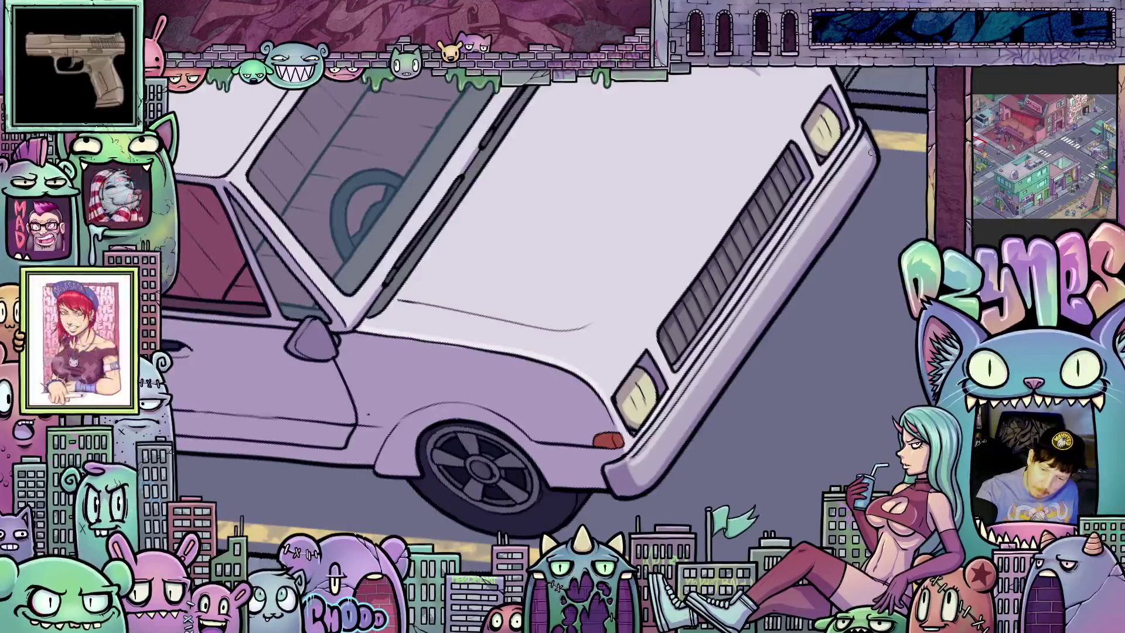
pyautogui.moveTo(879, 244); pyautogui.dragTo(798, 424)
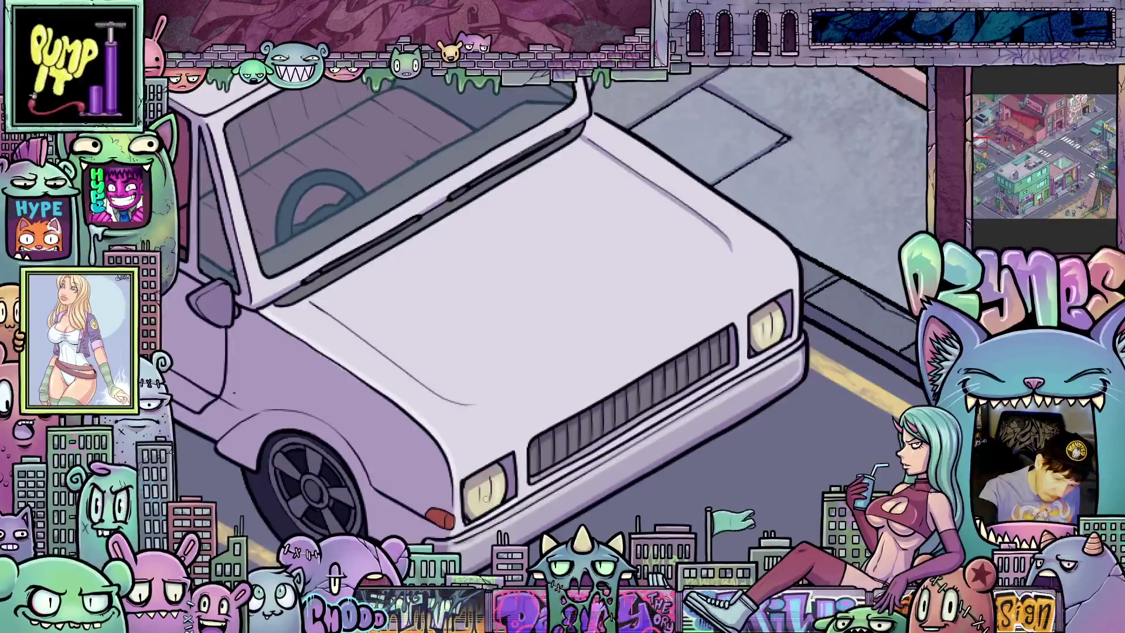
pyautogui.moveTo(776, 442); pyautogui.dragTo(785, 469)
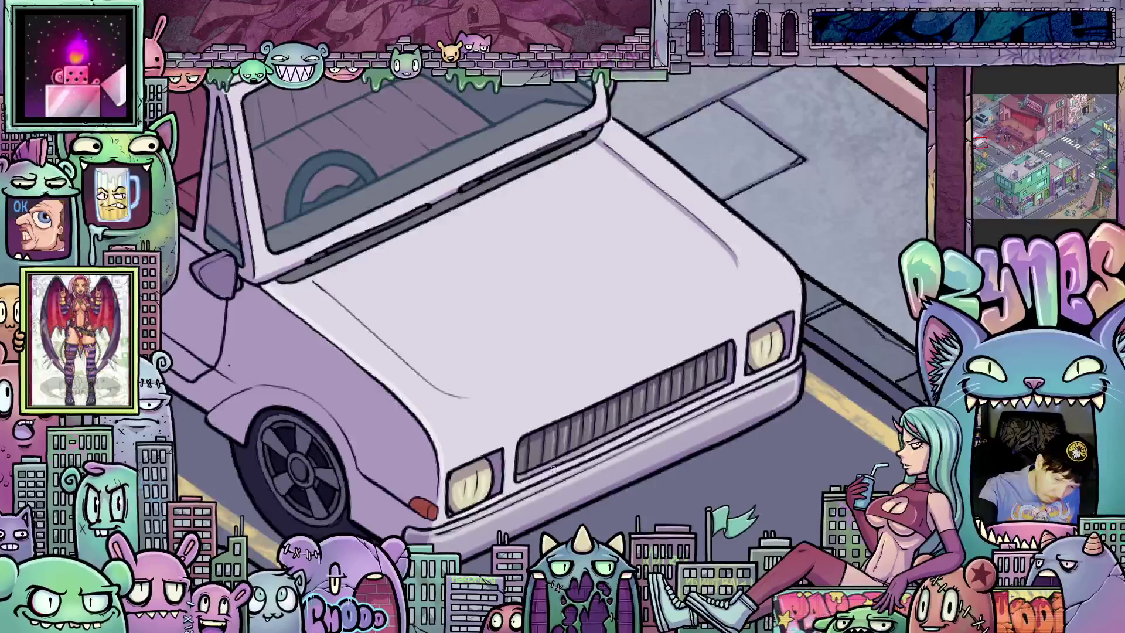
pyautogui.moveTo(528, 479); pyautogui.dragTo(680, 435)
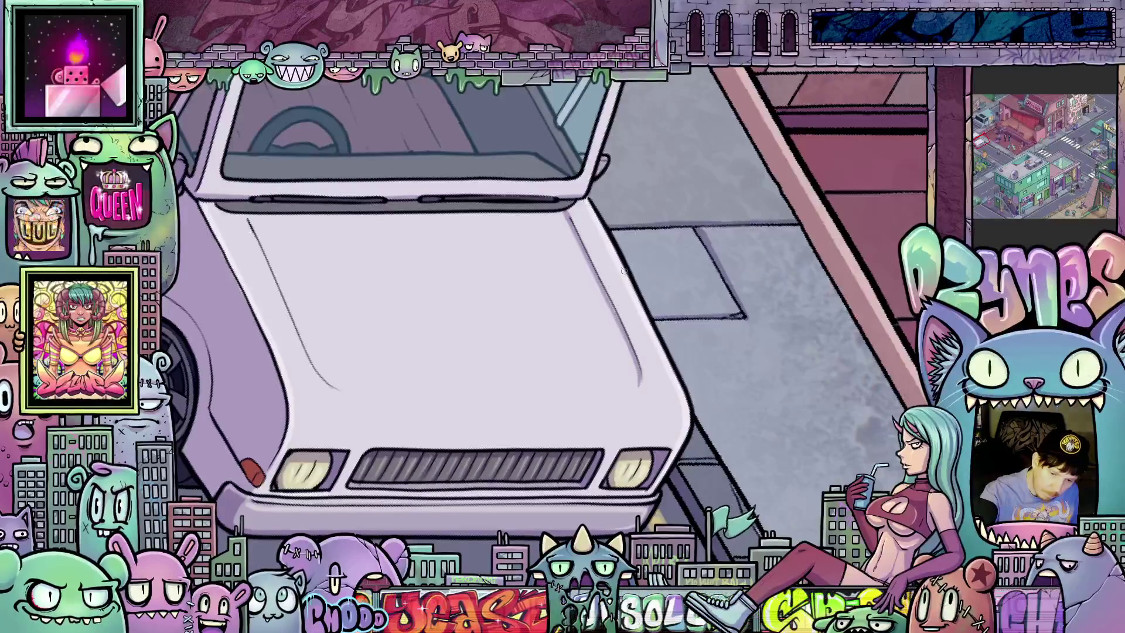
pyautogui.moveTo(651, 332)
pyautogui.mouseDown()
pyautogui.moveTo(763, 486)
pyautogui.moveTo(409, 385)
pyautogui.mouseUp()
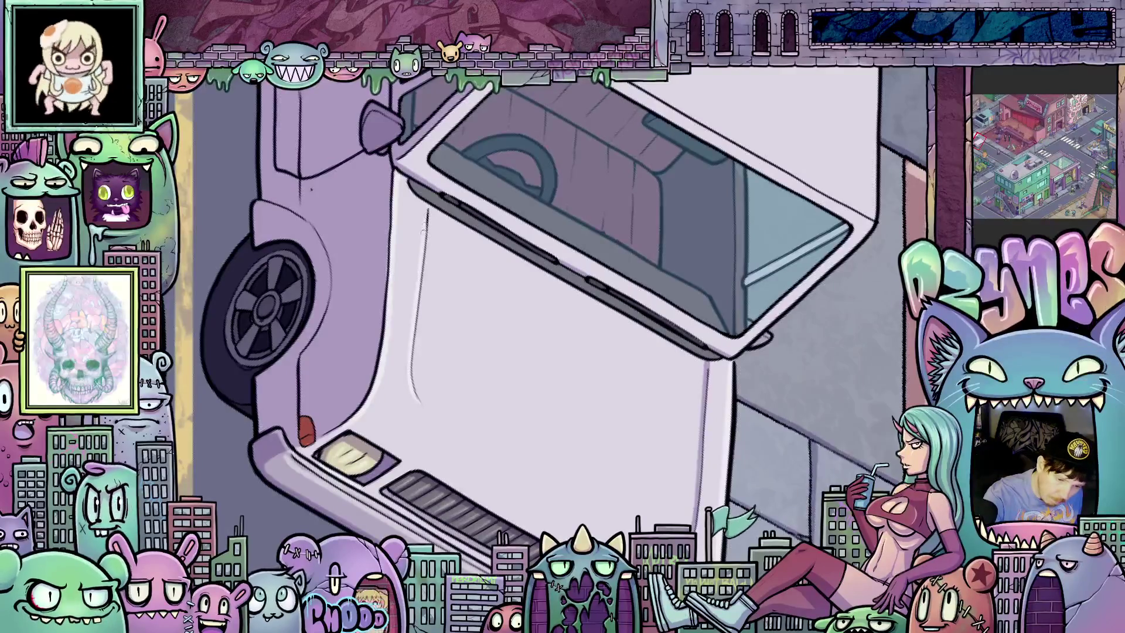
# - Remove the stray panel-edge stroke on the car body and level the canvas rotation
pyautogui.moveTo(783, 434); pyautogui.dragTo(726, 406)
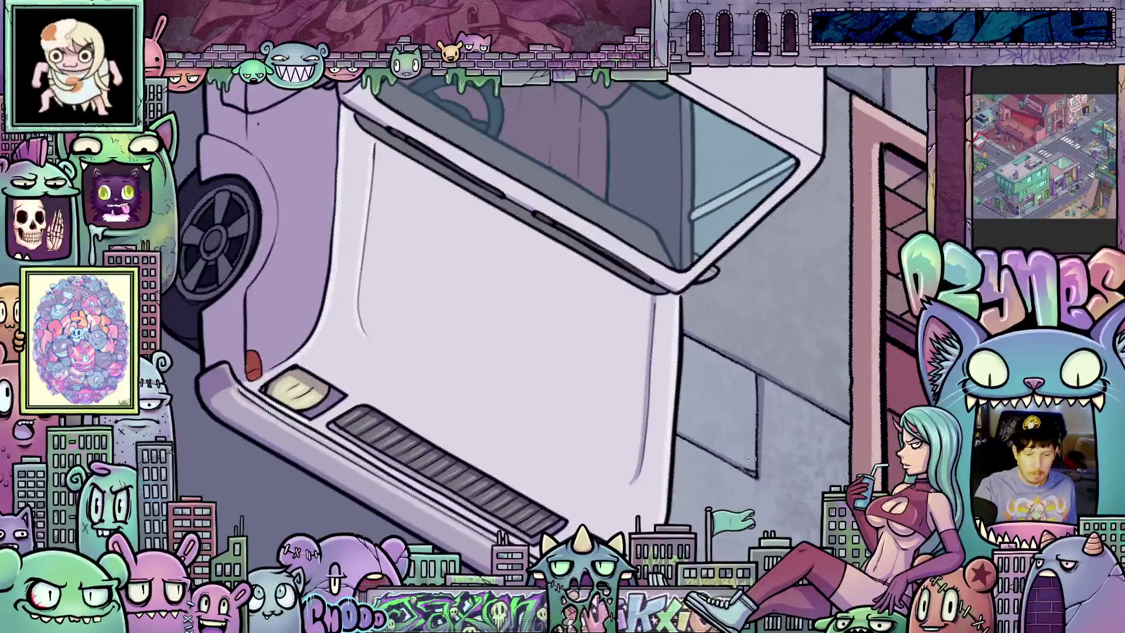
pyautogui.scroll(-3, 748, 463)
pyautogui.scroll(4, 819, 391)
pyautogui.moveTo(819, 391)
pyautogui.mouseDown()
pyautogui.moveTo(785, 334)
pyautogui.moveTo(773, 375)
pyautogui.mouseUp()
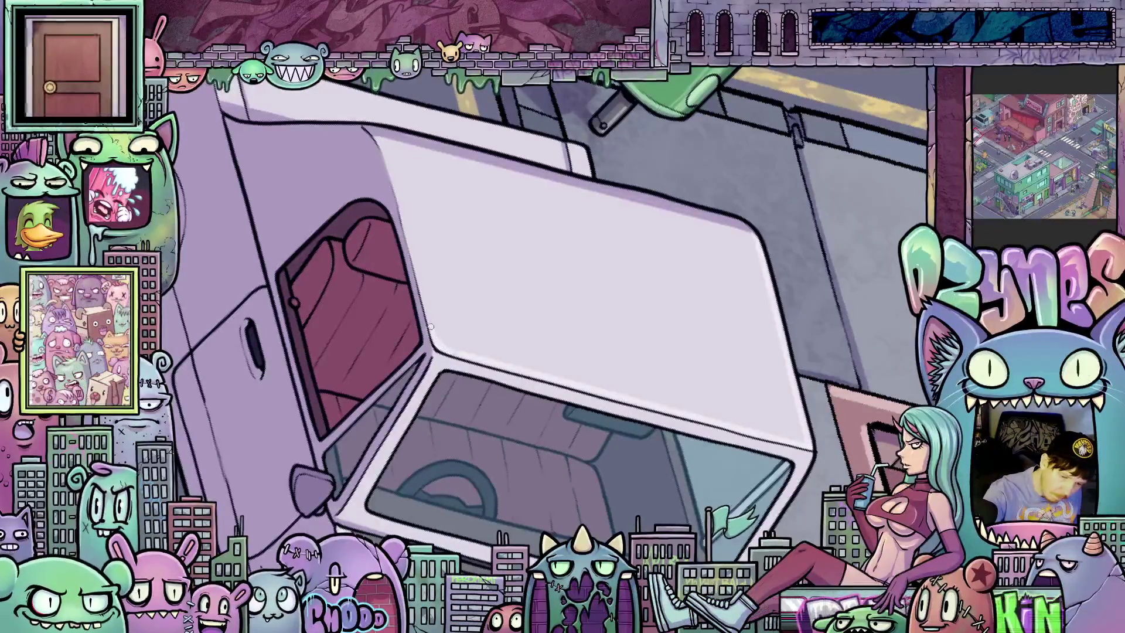
pyautogui.moveTo(434, 328); pyautogui.dragTo(387, 158)
pyautogui.hotkey('ctrl', 'z')
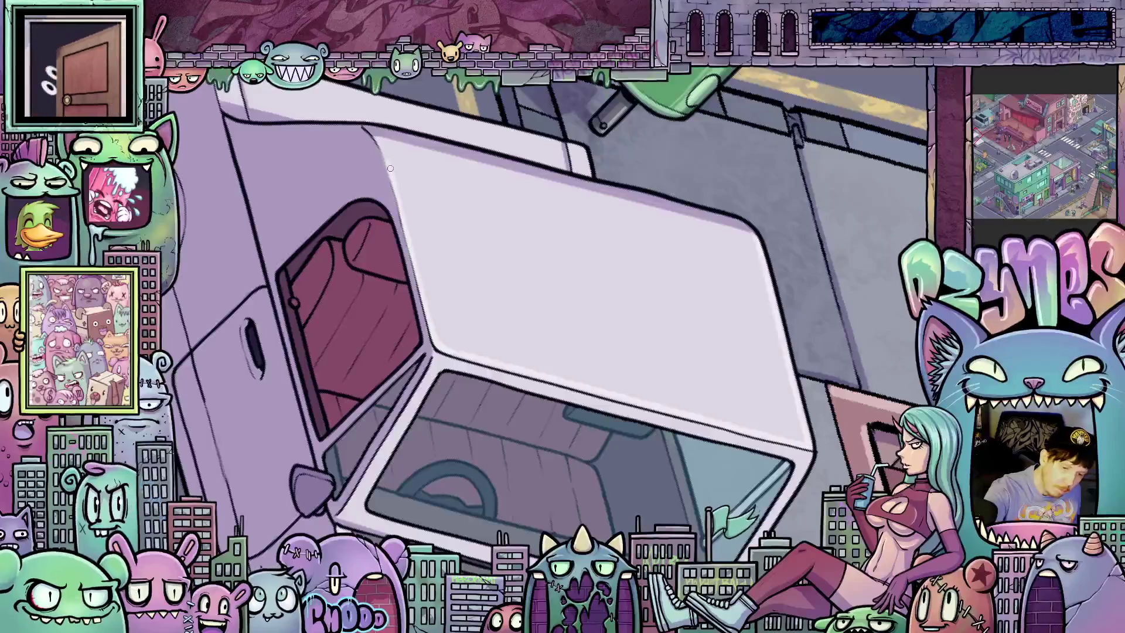
pyautogui.press('Escape')
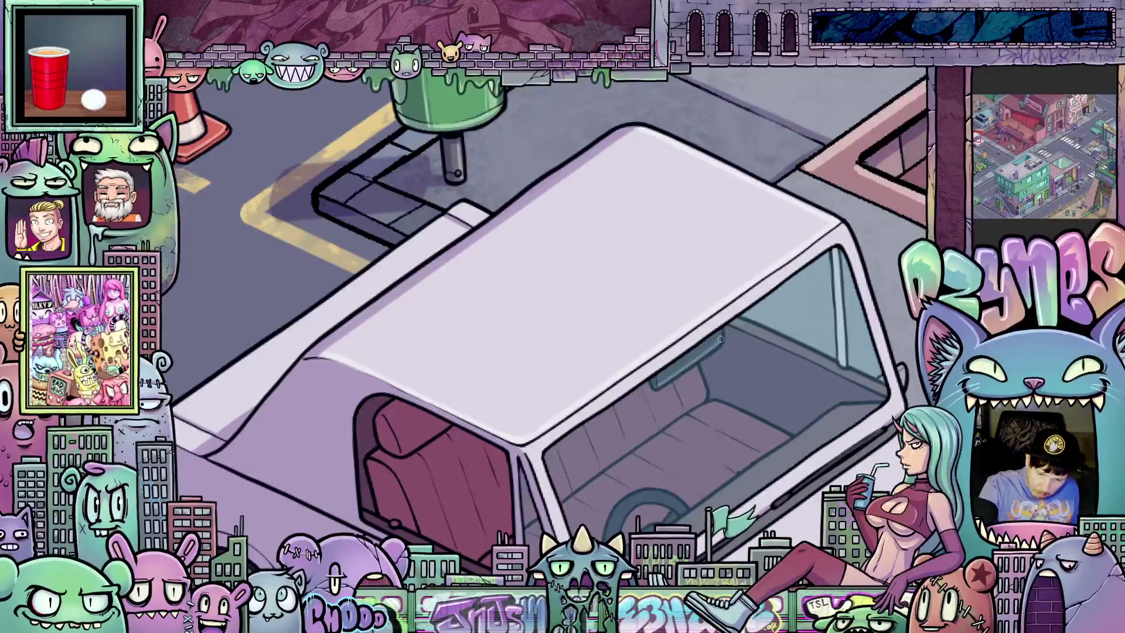
# - Start a straight line along the windshield pillar
pyautogui.moveTo(703, 353)
pyautogui.mouseDown()
pyautogui.moveTo(832, 336)
pyautogui.moveTo(680, 305)
pyautogui.mouseUp()
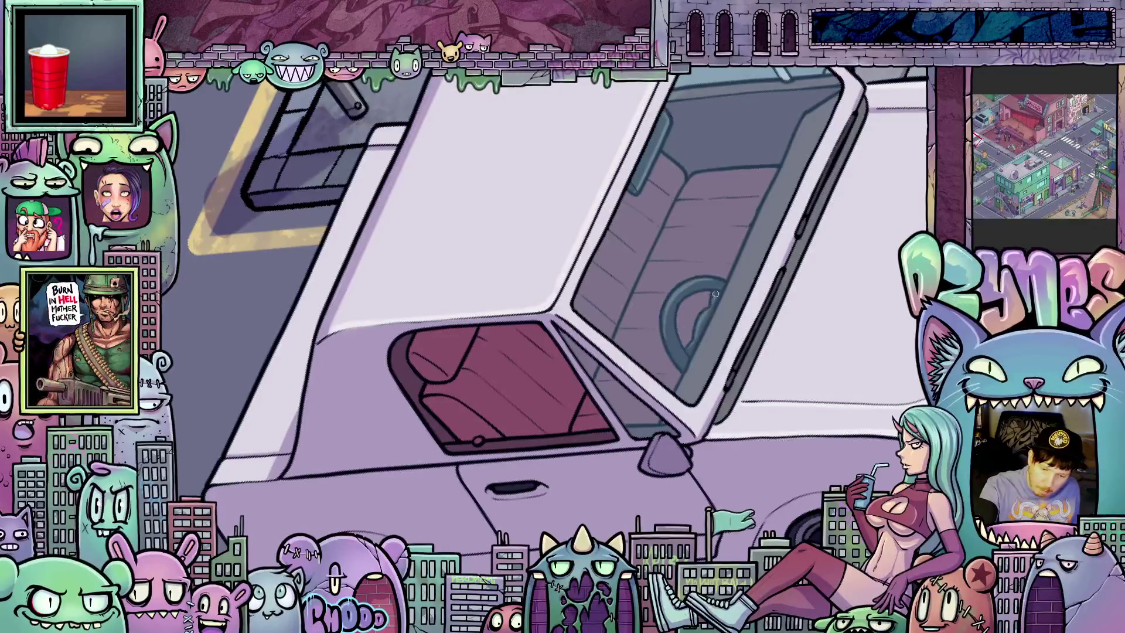
pyautogui.scroll(-5, 821, 368)
pyautogui.moveTo(822, 368)
pyautogui.mouseDown()
pyautogui.moveTo(693, 513)
pyautogui.moveTo(613, 457)
pyautogui.mouseUp()
pyautogui.scroll(5, 692, 513)
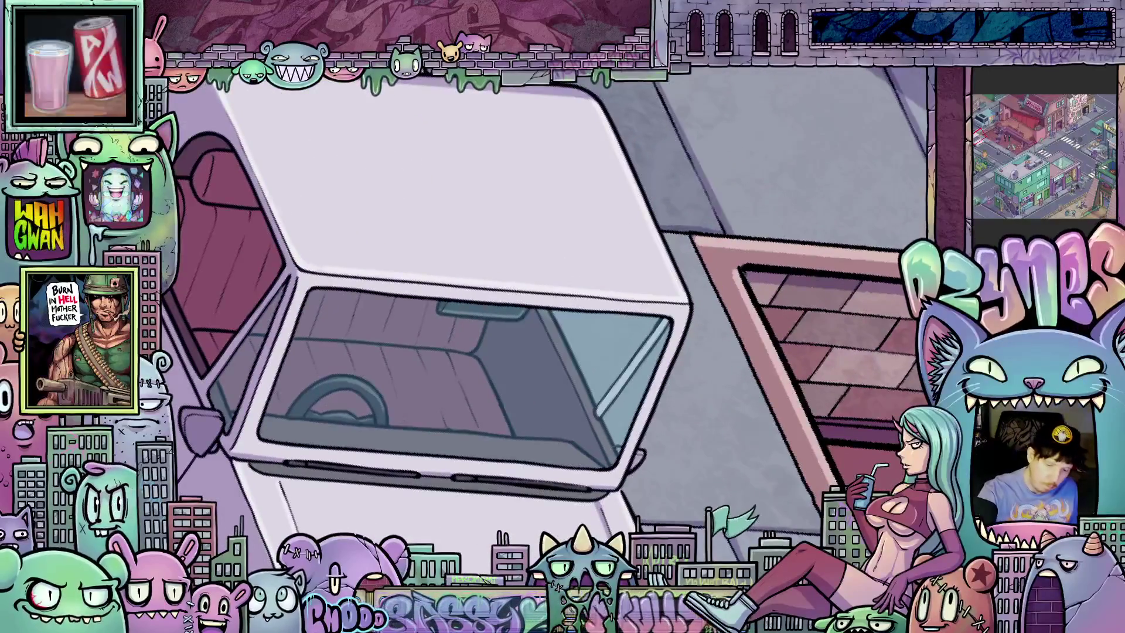
pyautogui.click(549, 312)
# - Draw a straight line across the hood
pyautogui.moveTo(592, 410)
pyautogui.mouseDown()
pyautogui.moveTo(660, 459)
pyautogui.moveTo(765, 266)
pyautogui.mouseUp()
pyautogui.scroll(3, 765, 266)
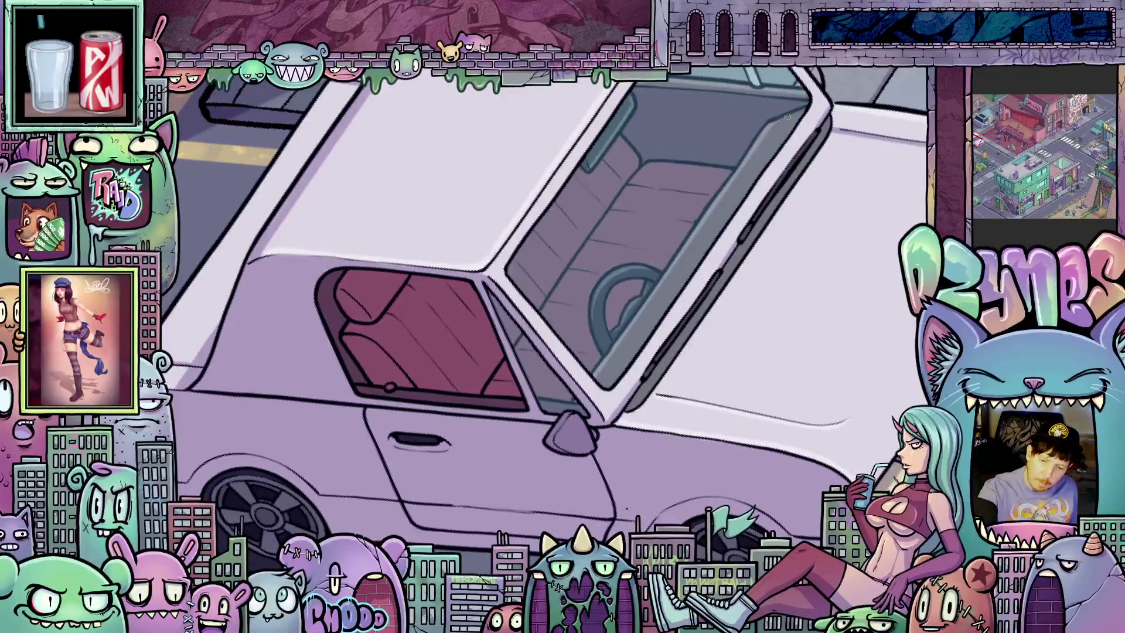
pyautogui.moveTo(788, 117)
pyautogui.mouseDown()
pyautogui.moveTo(830, 290)
pyautogui.moveTo(740, 454)
pyautogui.mouseUp()
pyautogui.moveTo(795, 371)
pyautogui.mouseDown()
pyautogui.moveTo(848, 290)
pyautogui.moveTo(656, 435)
pyautogui.mouseUp()
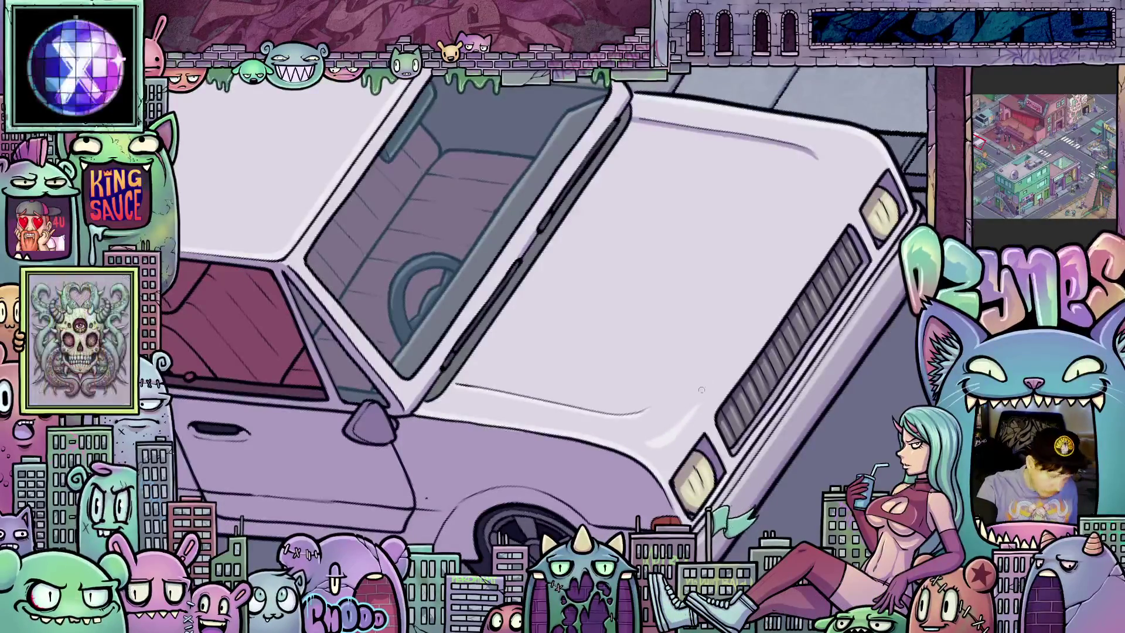
pyautogui.moveTo(684, 420); pyautogui.dragTo(862, 160)
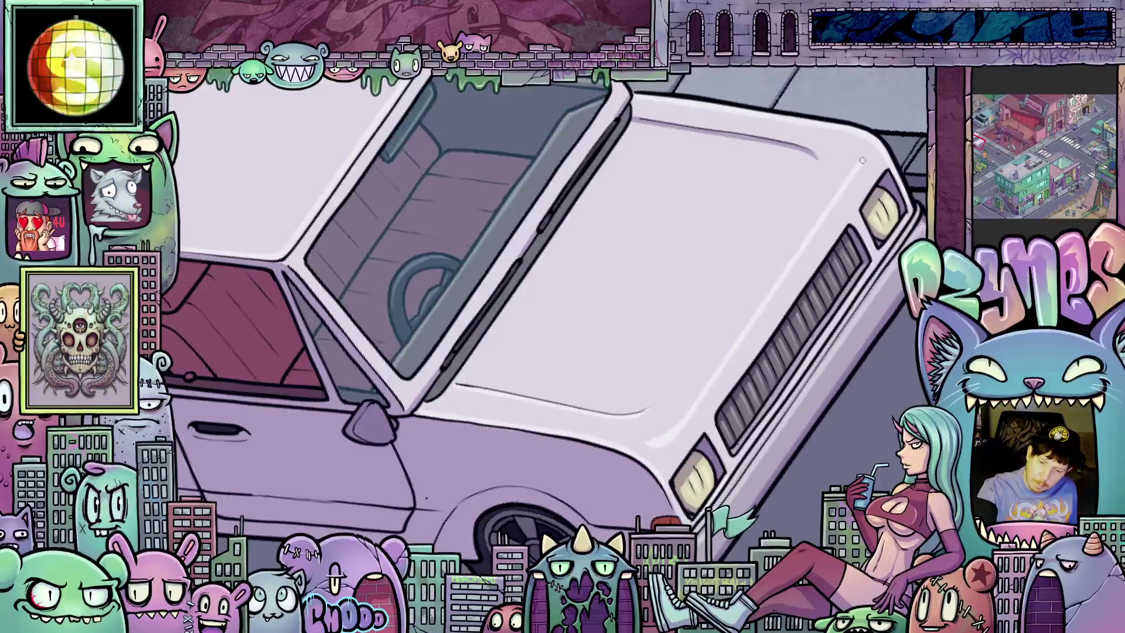
pyautogui.moveTo(881, 233)
pyautogui.mouseDown()
pyautogui.moveTo(653, 467)
pyautogui.moveTo(455, 484)
pyautogui.mouseUp()
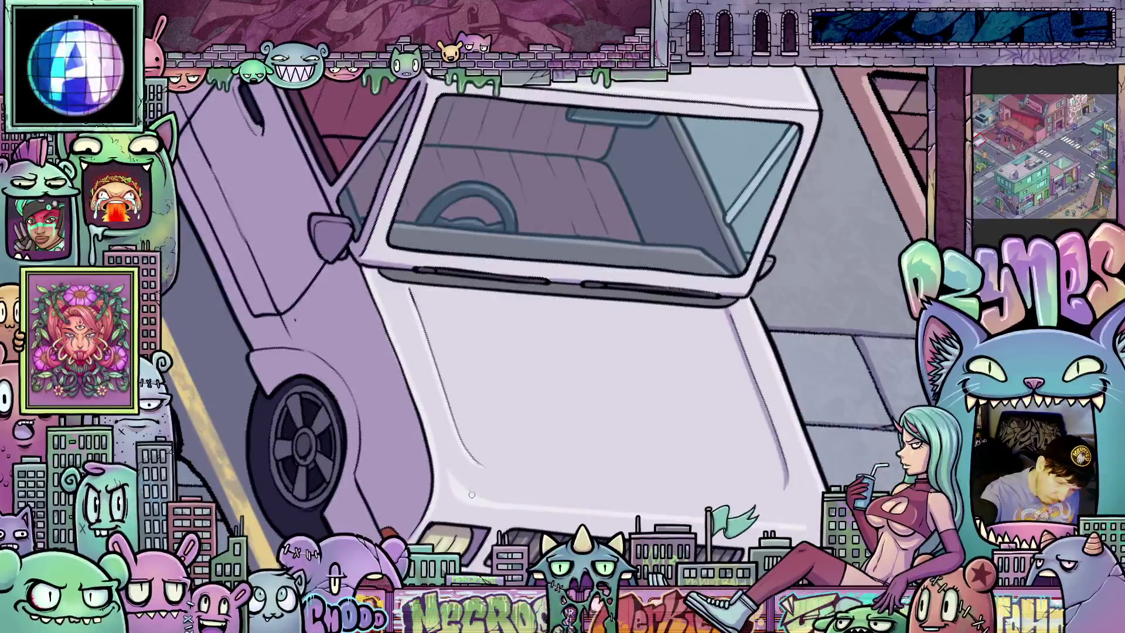
pyautogui.moveTo(733, 410); pyautogui.dragTo(810, 415)
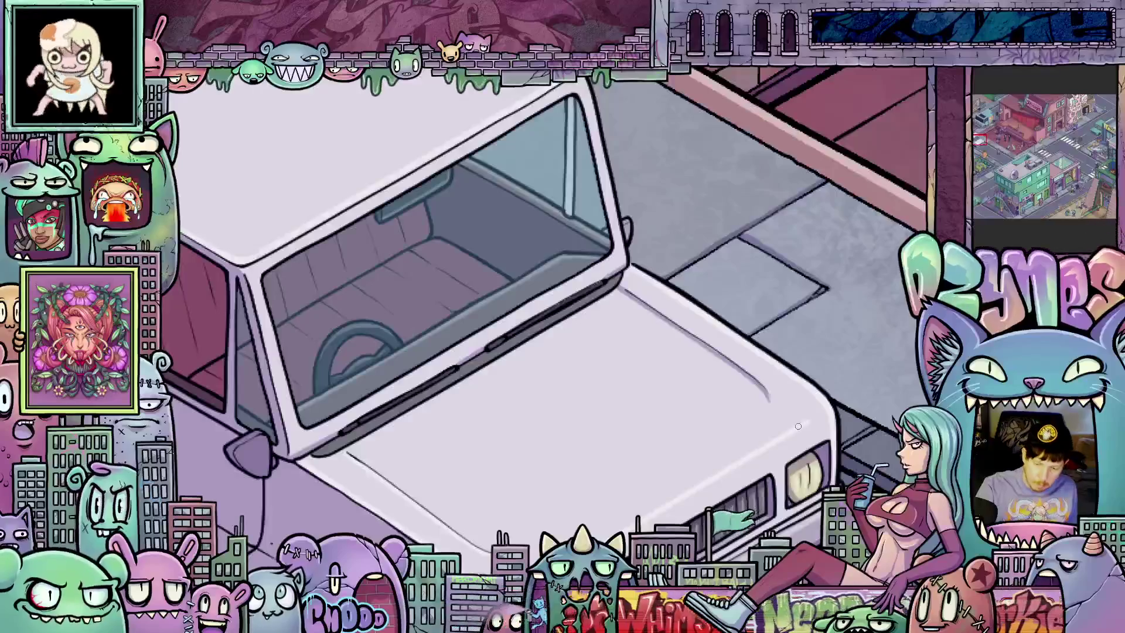
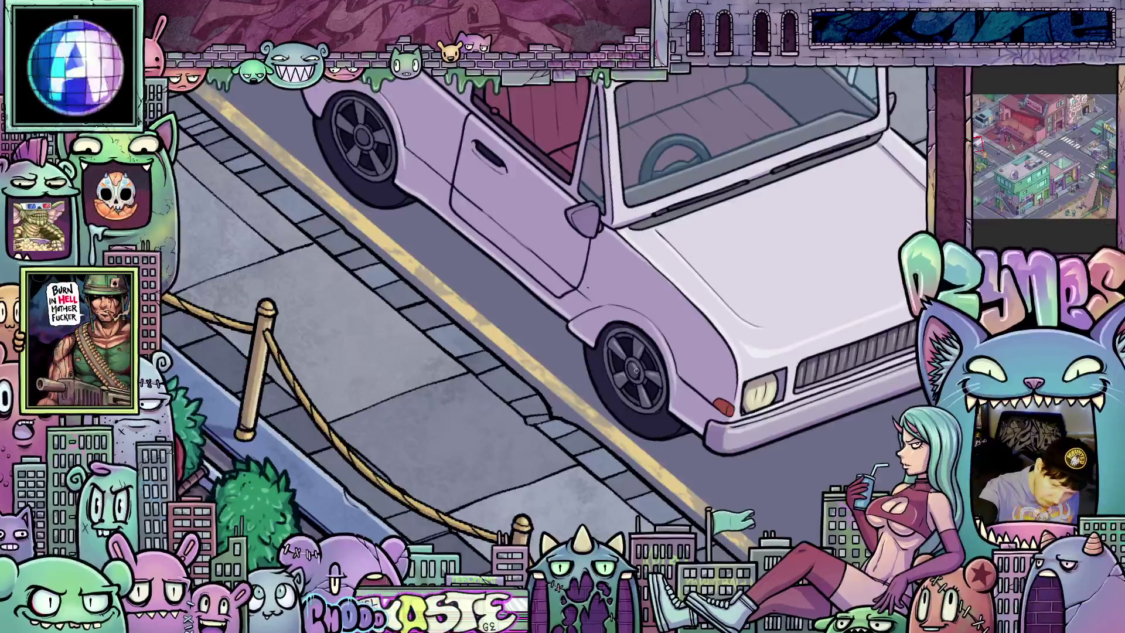
# - Shift the view toward the green pickup and zoom out to show the street around its front bumper
pyautogui.click(676, 439)
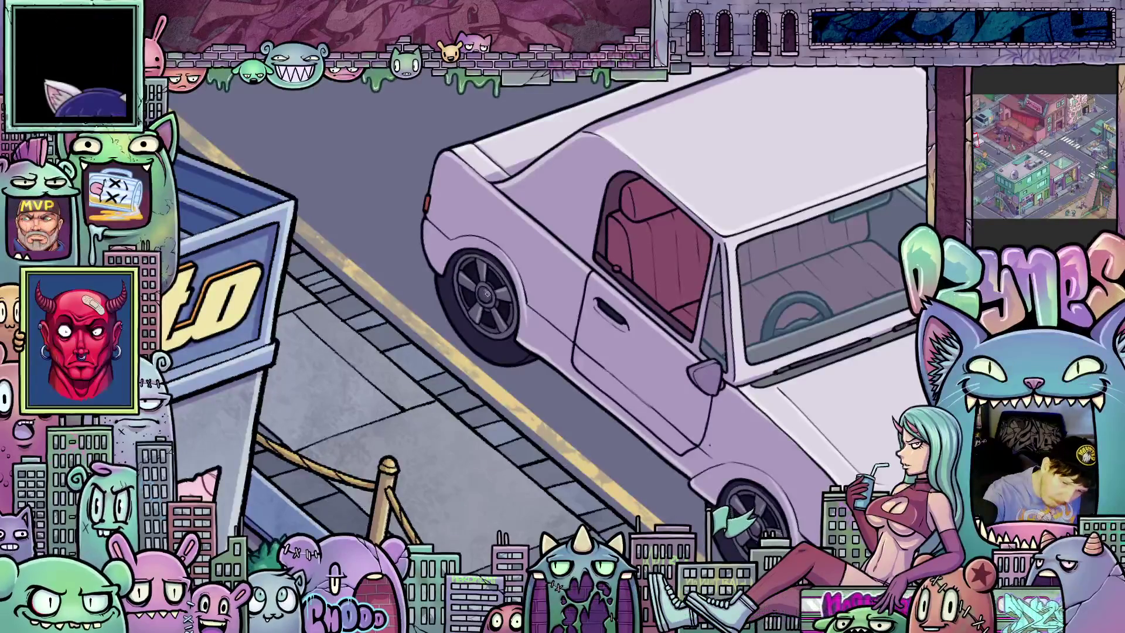
pyautogui.click(653, 409)
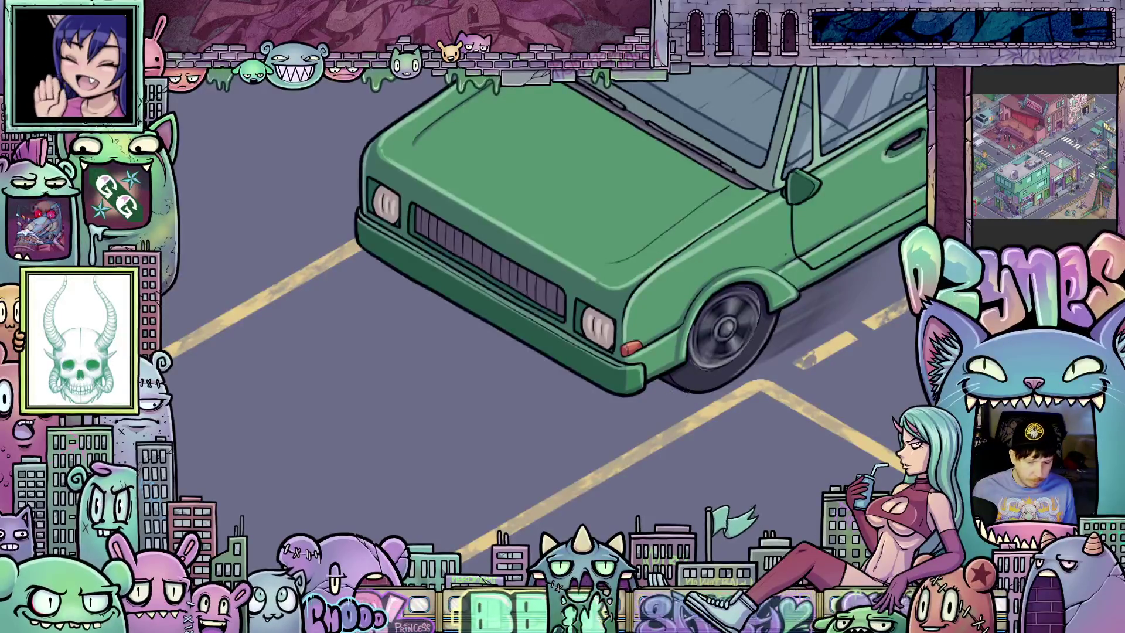
# - Sketch shadow guides under the bumper, undoing one stroke and redrawing a long diagonal guide up-left
pyautogui.moveTo(693, 393); pyautogui.dragTo(649, 399)
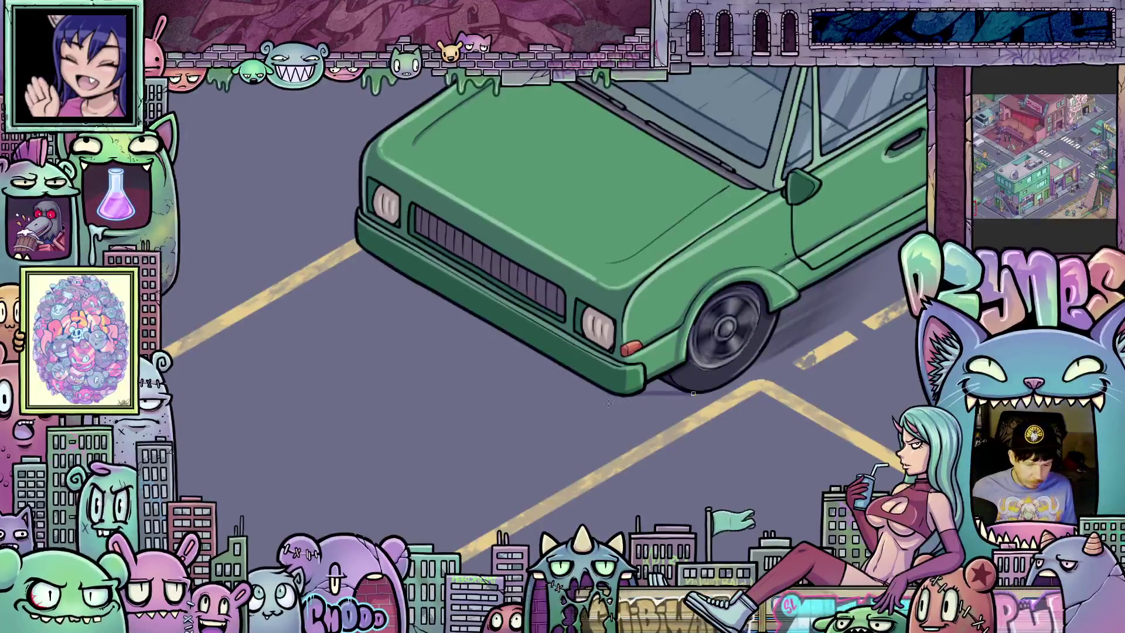
pyautogui.moveTo(612, 394); pyautogui.dragTo(562, 392)
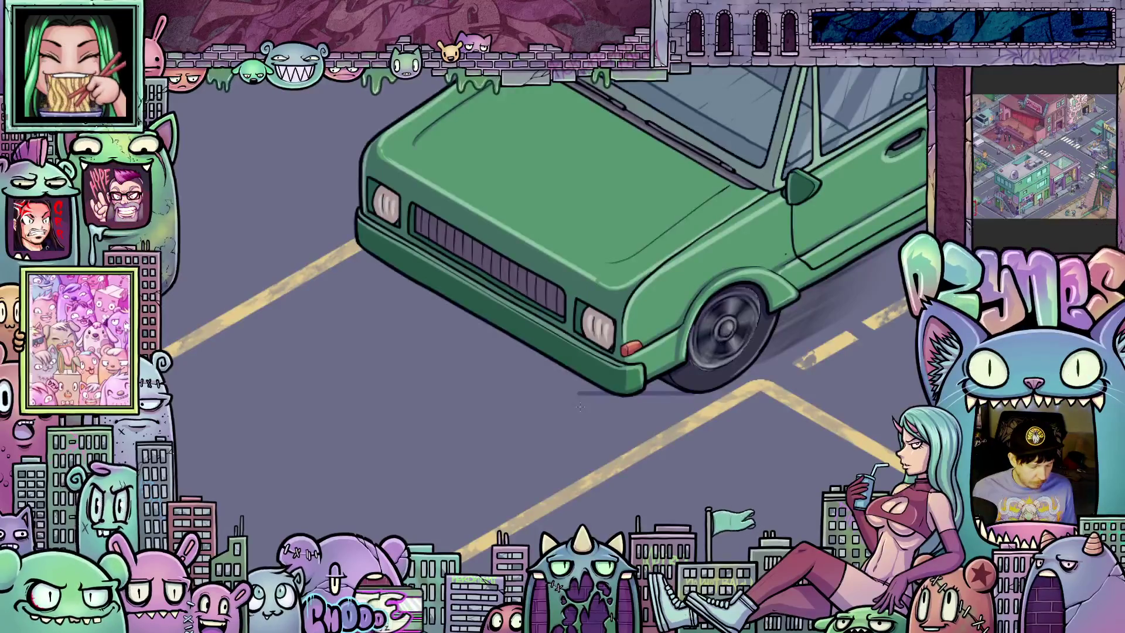
pyautogui.hotkey('ctrl', 'z')
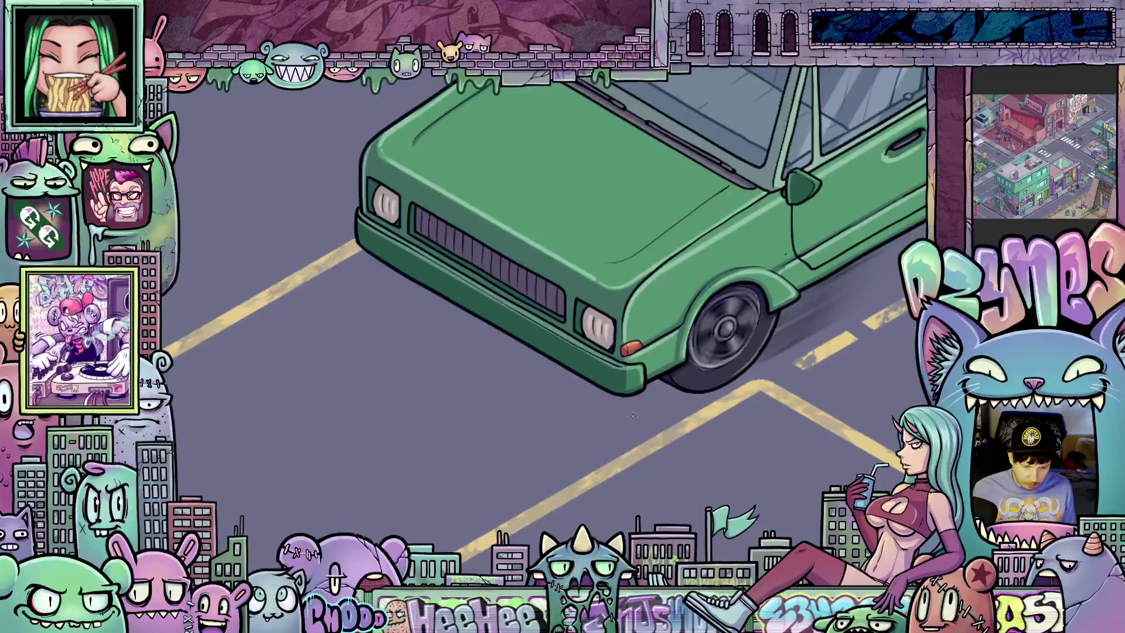
pyautogui.moveTo(626, 416); pyautogui.dragTo(598, 416)
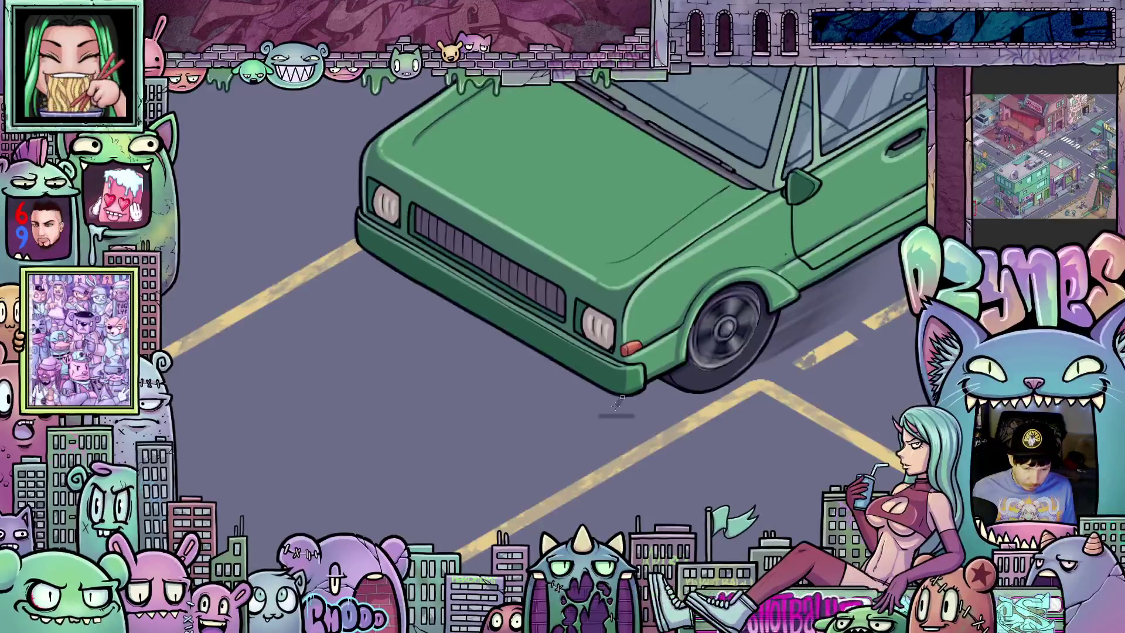
pyautogui.moveTo(611, 415)
pyautogui.mouseDown()
pyautogui.moveTo(499, 353)
pyautogui.moveTo(412, 335)
pyautogui.moveTo(347, 301)
pyautogui.mouseUp()
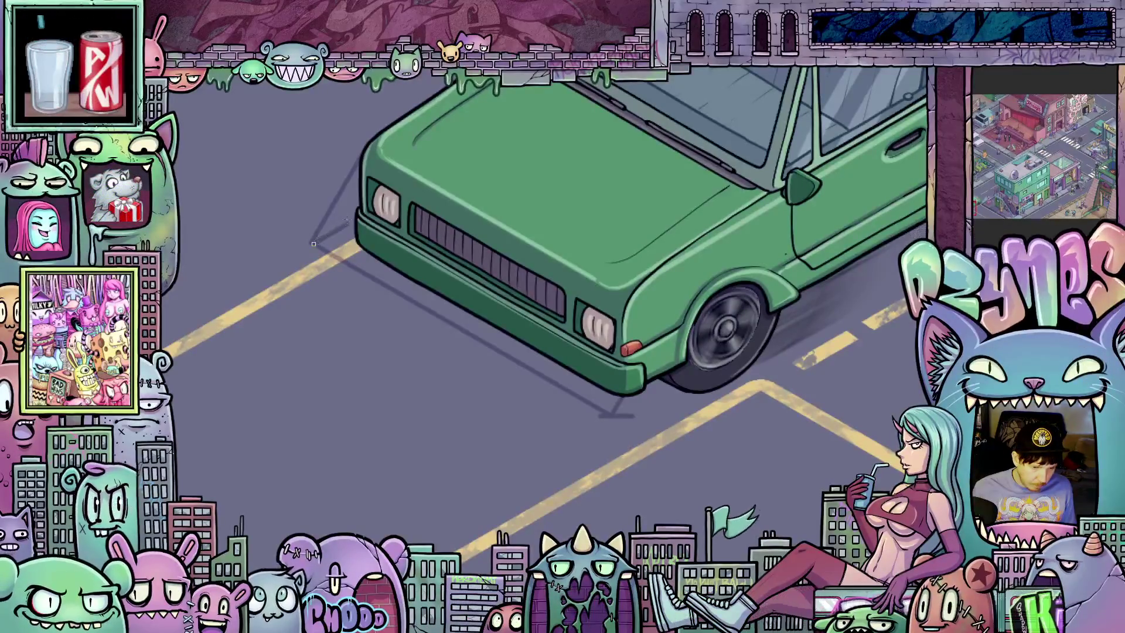
pyautogui.moveTo(756, 481); pyautogui.dragTo(653, 548)
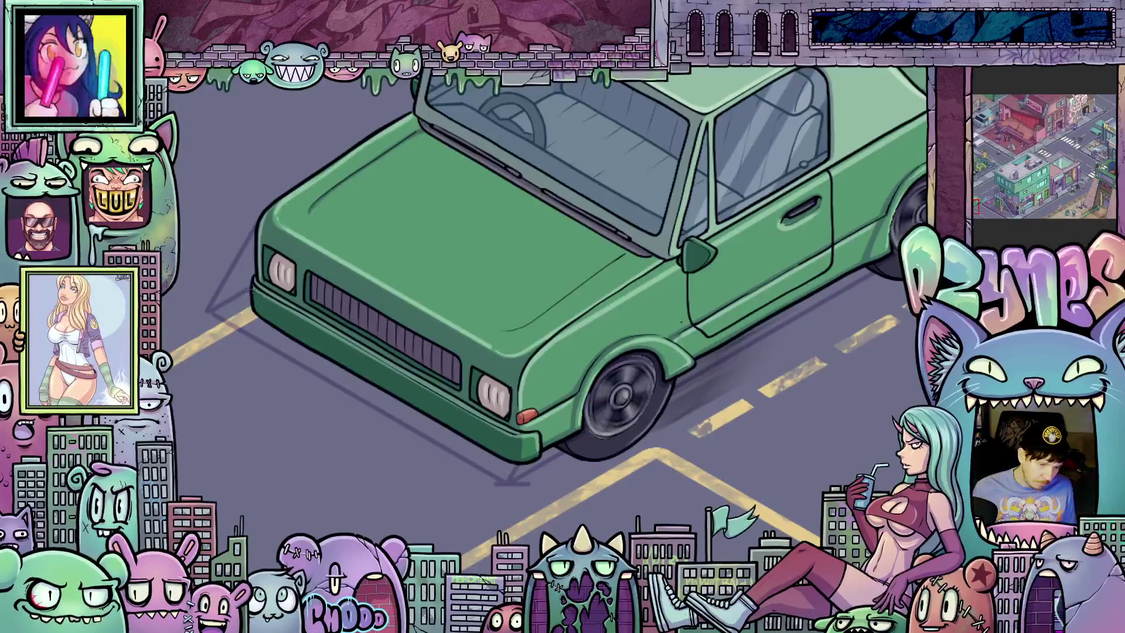
# - Erase the long diagonal guide stroke beside the bumper, then reset the view rotation with Ctrl+0
pyautogui.moveTo(313, 340); pyautogui.dragTo(409, 350)
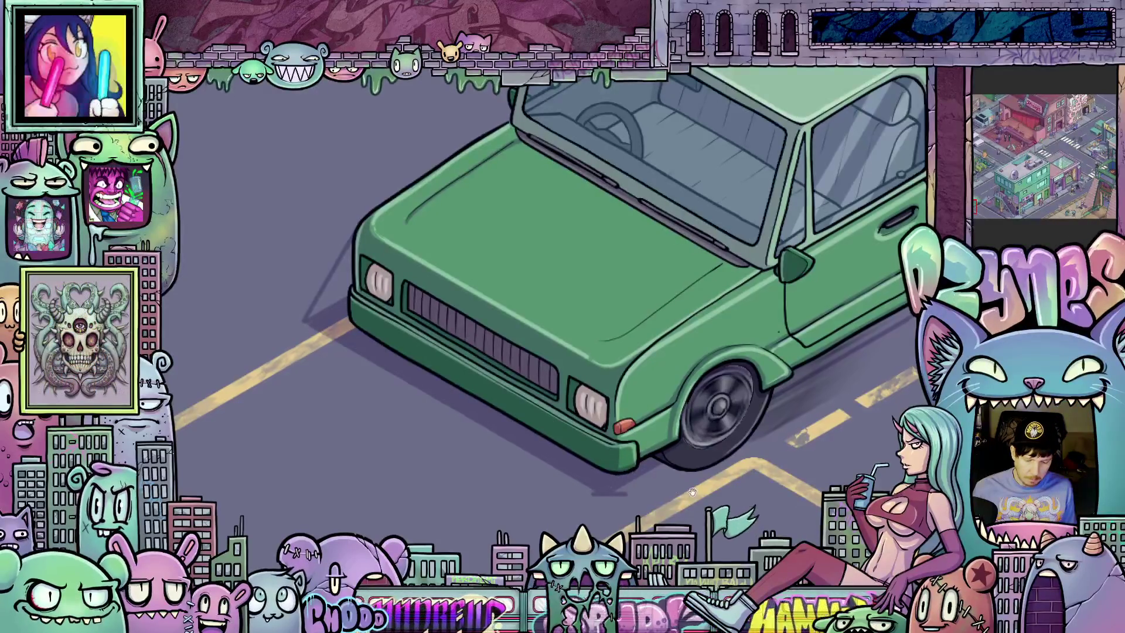
pyautogui.moveTo(628, 475); pyautogui.dragTo(568, 482)
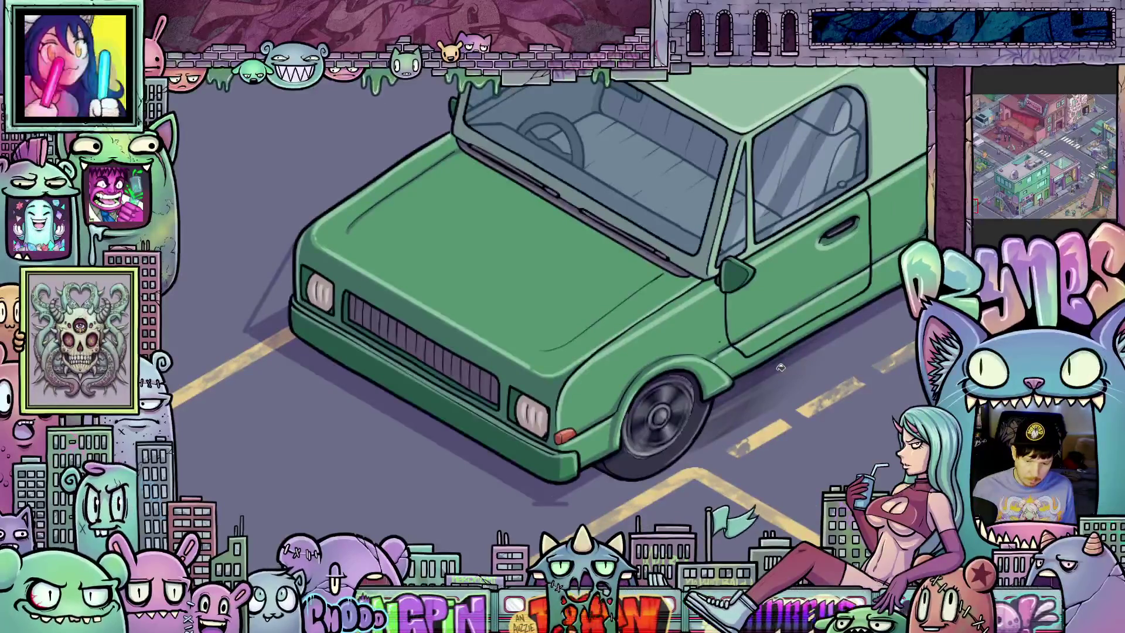
pyautogui.moveTo(586, 514)
pyautogui.mouseDown()
pyautogui.moveTo(695, 482)
pyautogui.moveTo(687, 475)
pyautogui.mouseUp()
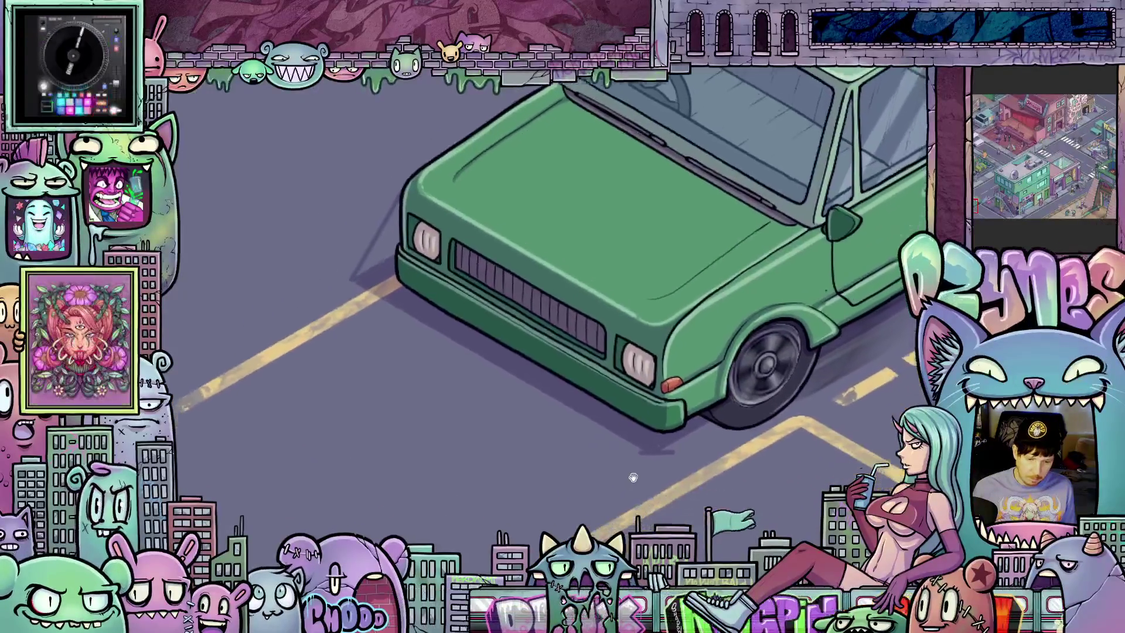
pyautogui.scroll(2, 687, 476)
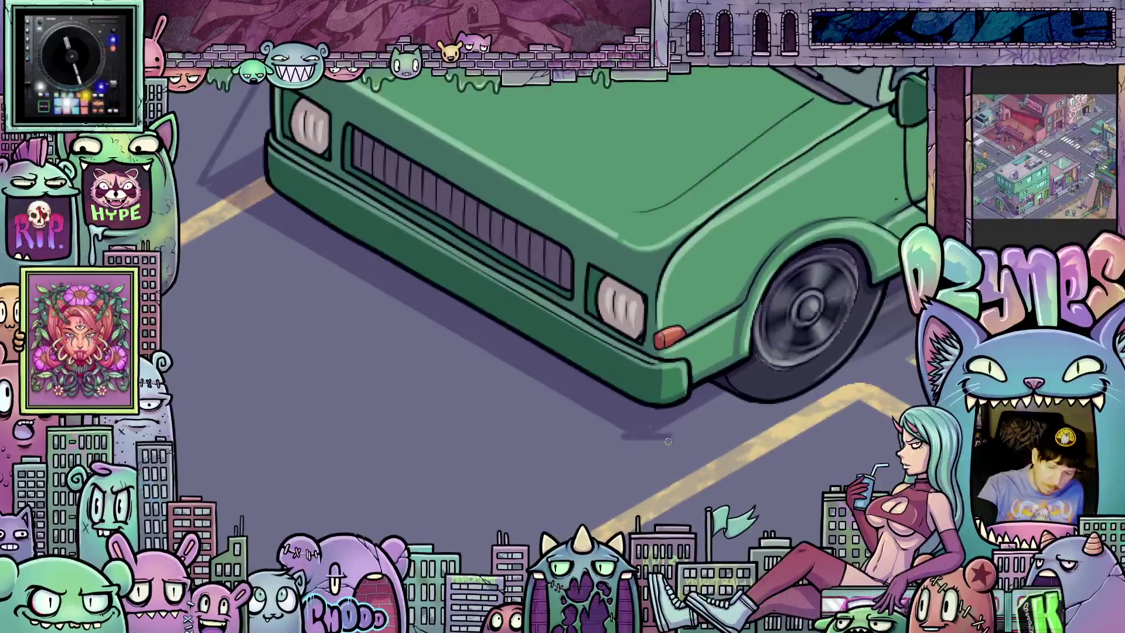
pyautogui.moveTo(645, 444)
pyautogui.mouseDown()
pyautogui.moveTo(604, 459)
pyautogui.moveTo(493, 451)
pyautogui.mouseUp()
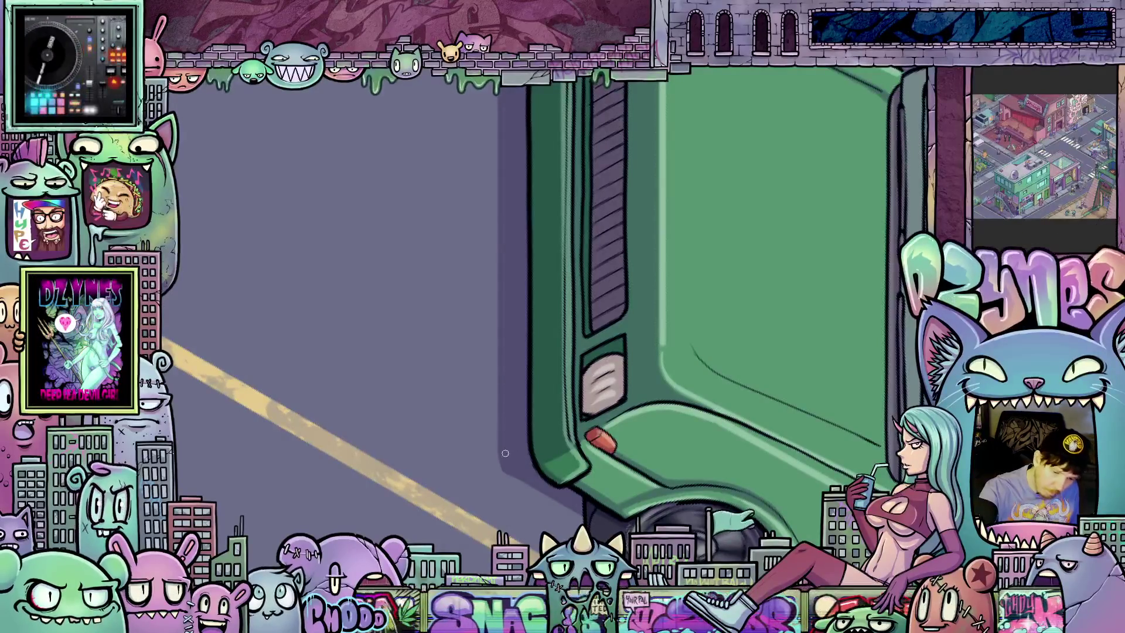
pyautogui.moveTo(536, 374)
pyautogui.mouseDown()
pyautogui.moveTo(552, 502)
pyautogui.moveTo(759, 341)
pyautogui.moveTo(401, 298)
pyautogui.mouseUp()
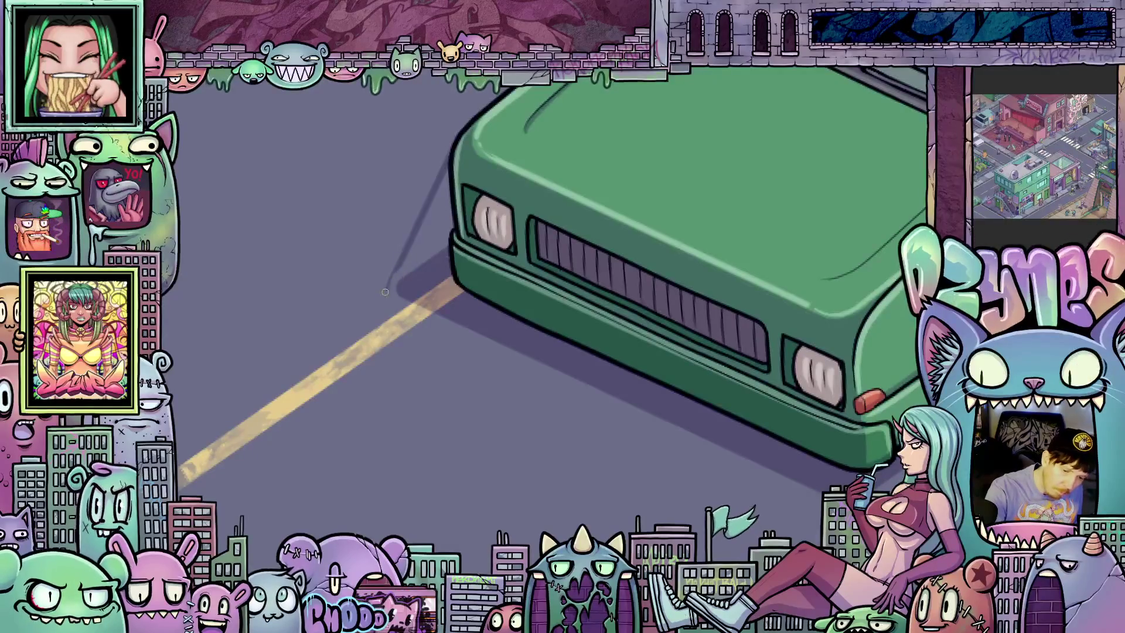
pyautogui.moveTo(399, 263); pyautogui.dragTo(447, 163)
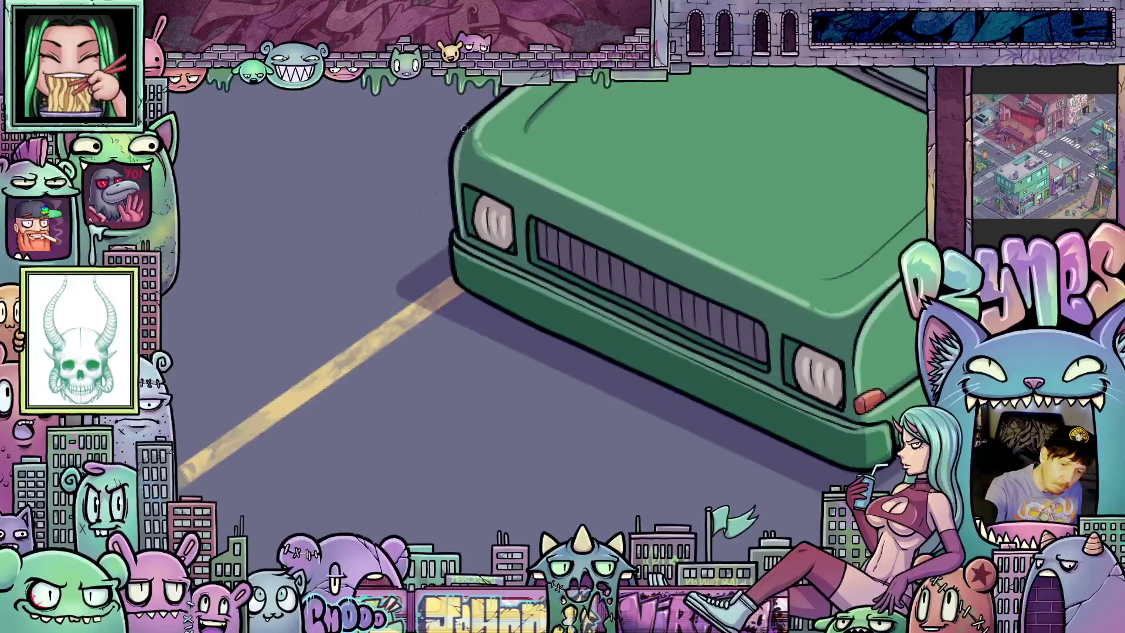
pyautogui.scroll(-3, 573, 439)
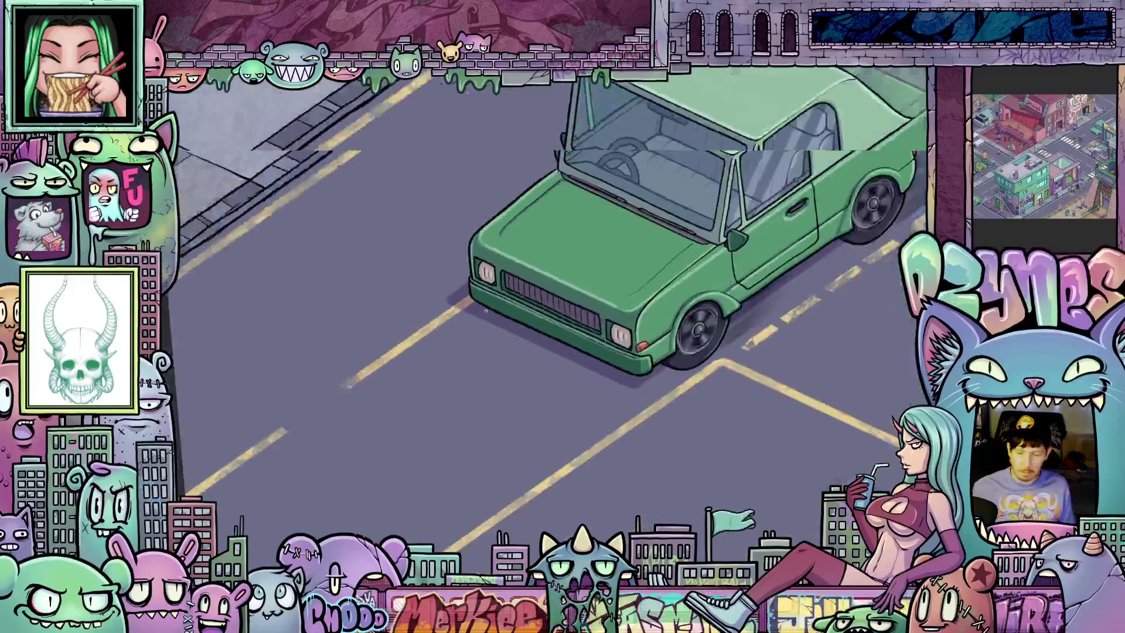
pyautogui.scroll(3, 617, 437)
pyautogui.moveTo(616, 436); pyautogui.dragTo(615, 246)
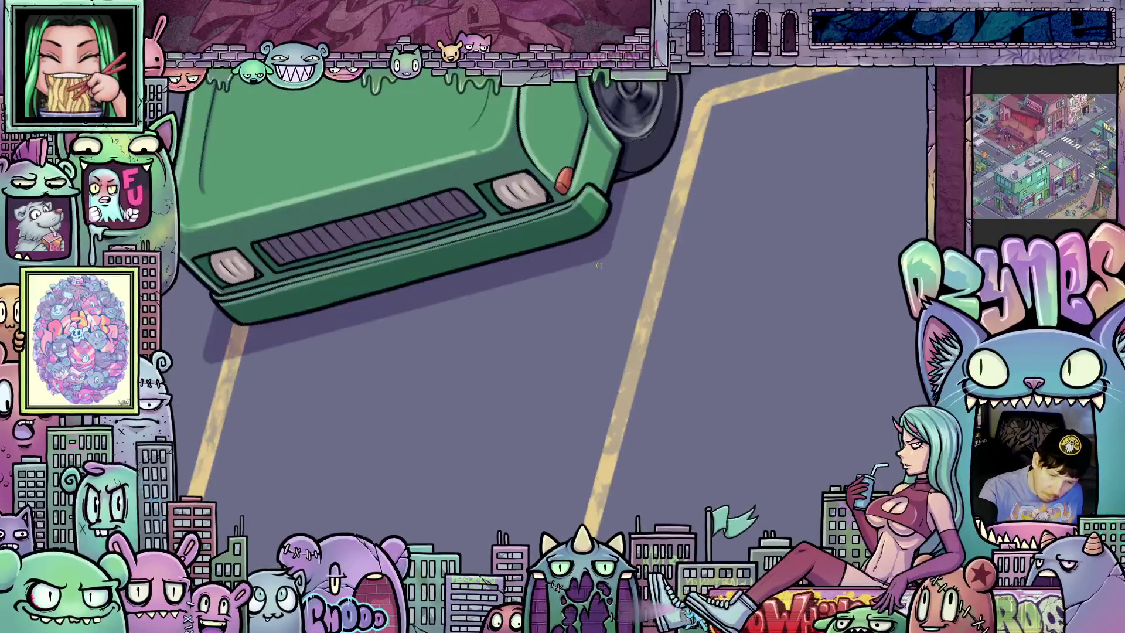
pyautogui.hotkey('ctrl', '0')
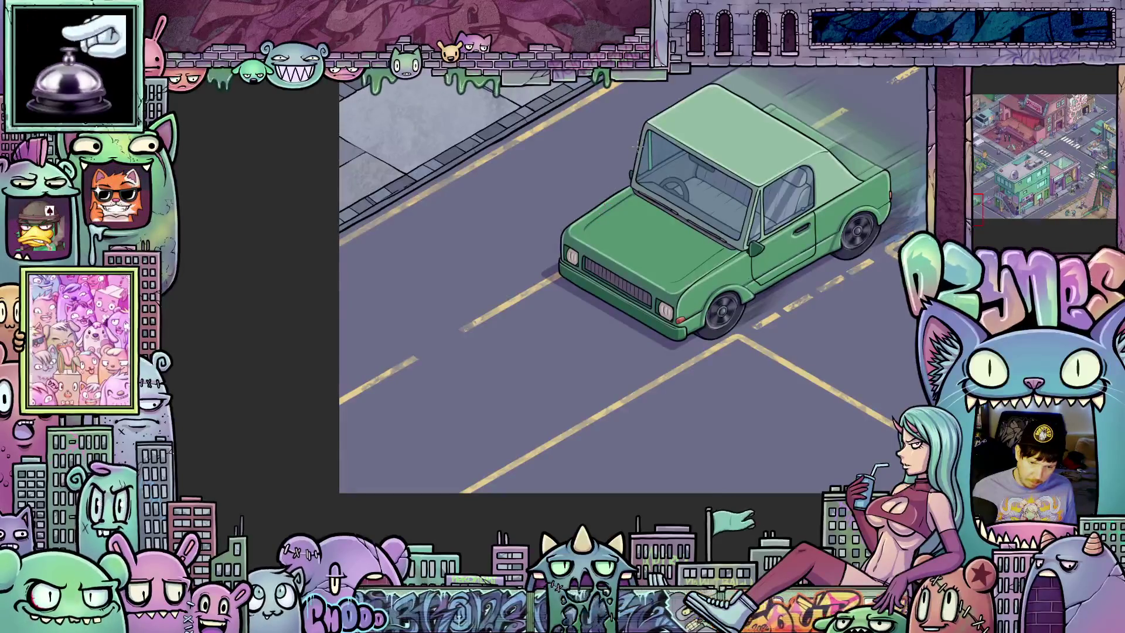
pyautogui.scroll(3, 603, 203)
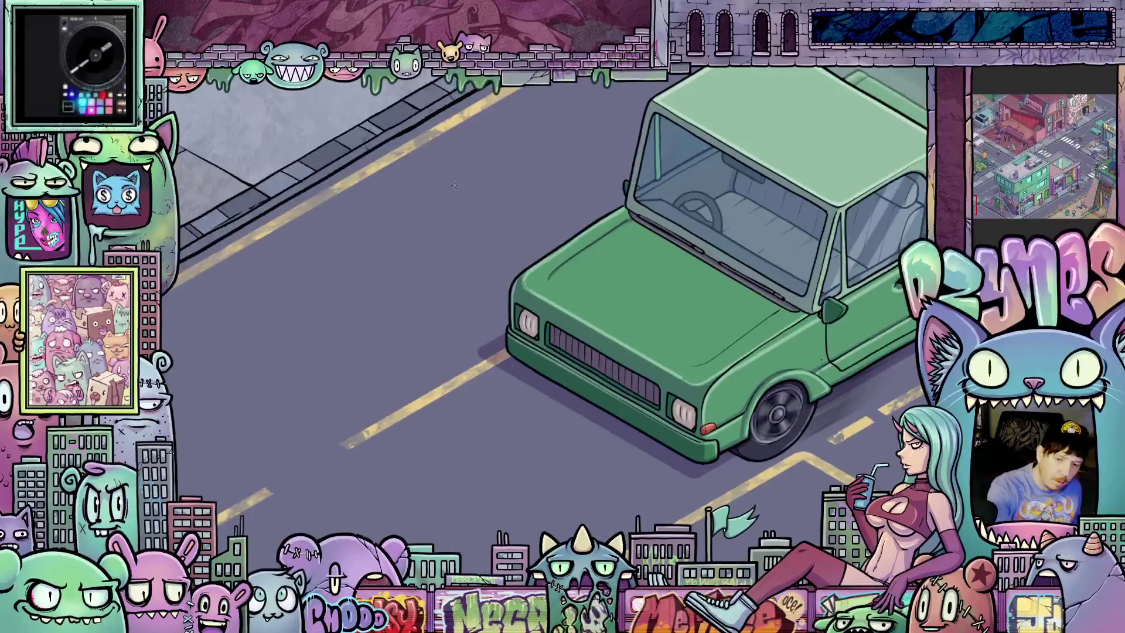
pyautogui.moveTo(649, 101); pyautogui.dragTo(599, 189)
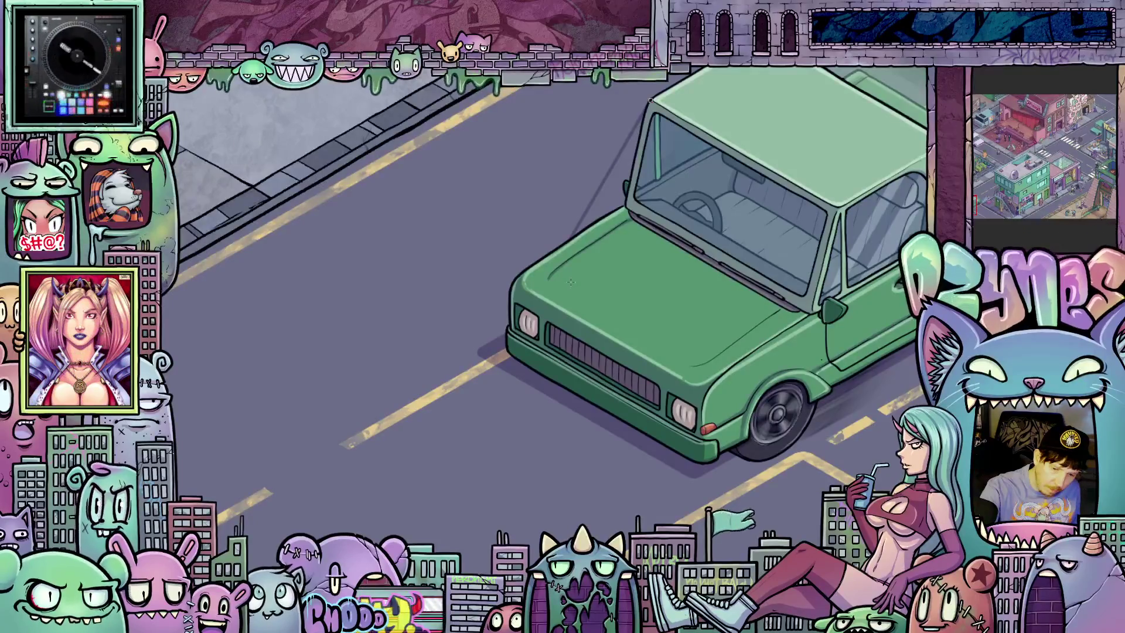
pyautogui.hotkey('ctrl', 'z')
pyautogui.scroll(-3, 618, 365)
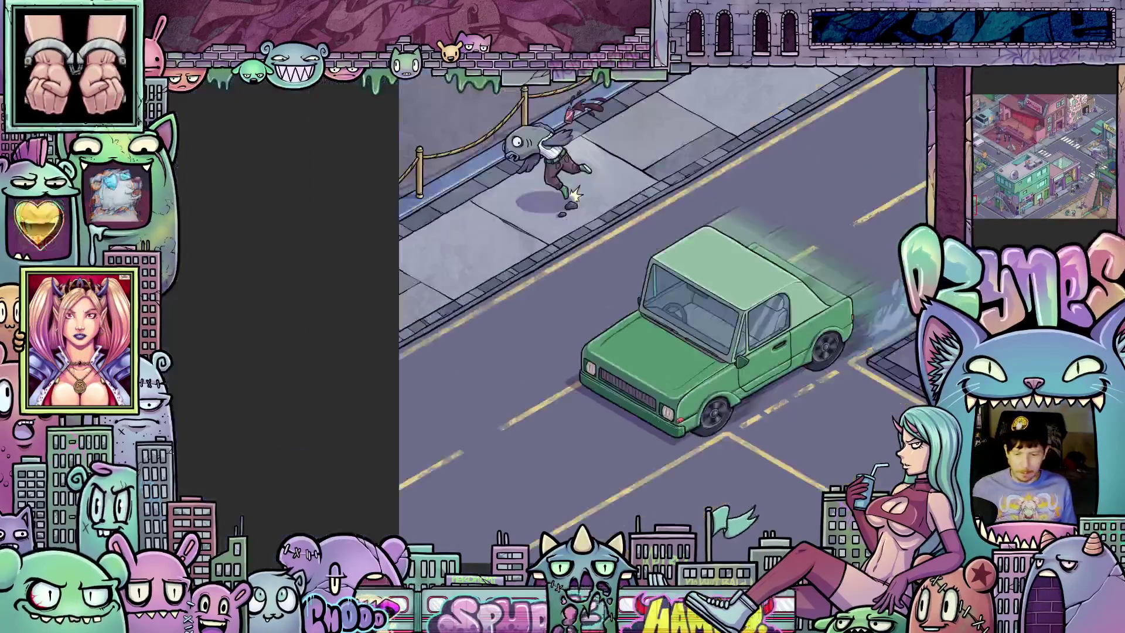
pyautogui.scroll(5, 708, 471)
pyautogui.moveTo(708, 471); pyautogui.dragTo(760, 562)
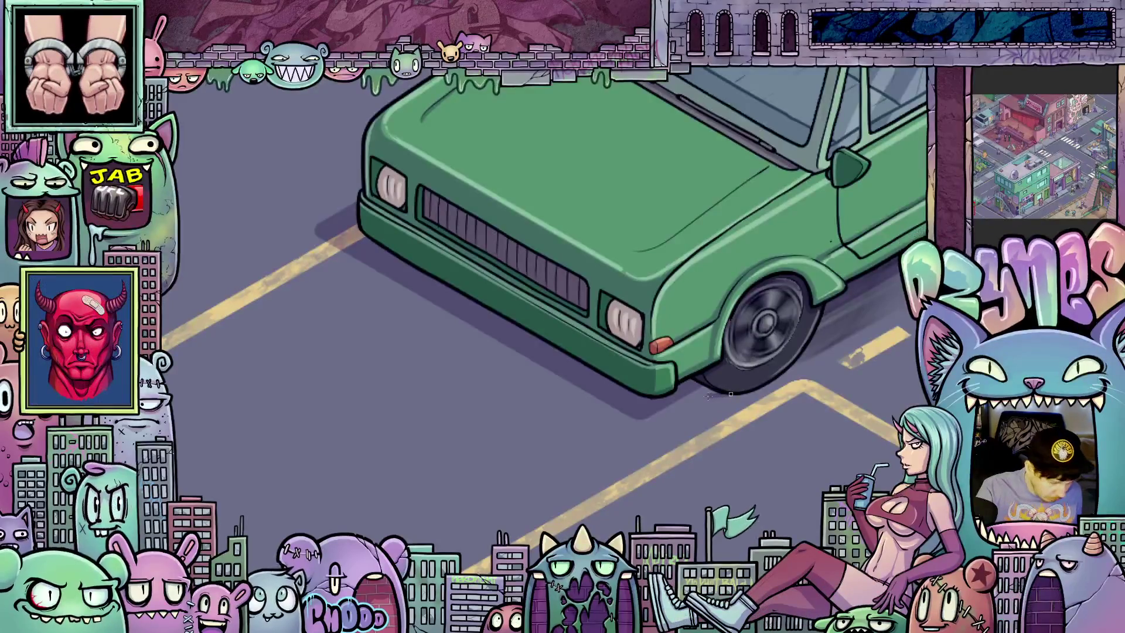
pyautogui.scroll(-3, 714, 398)
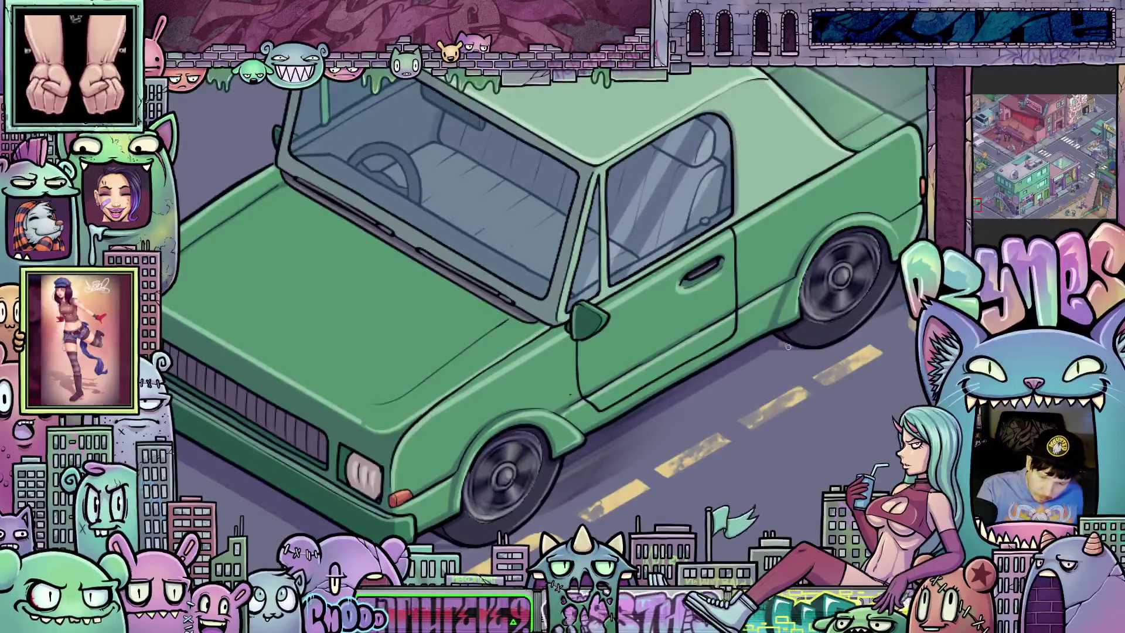
pyautogui.scroll(-3, 801, 346)
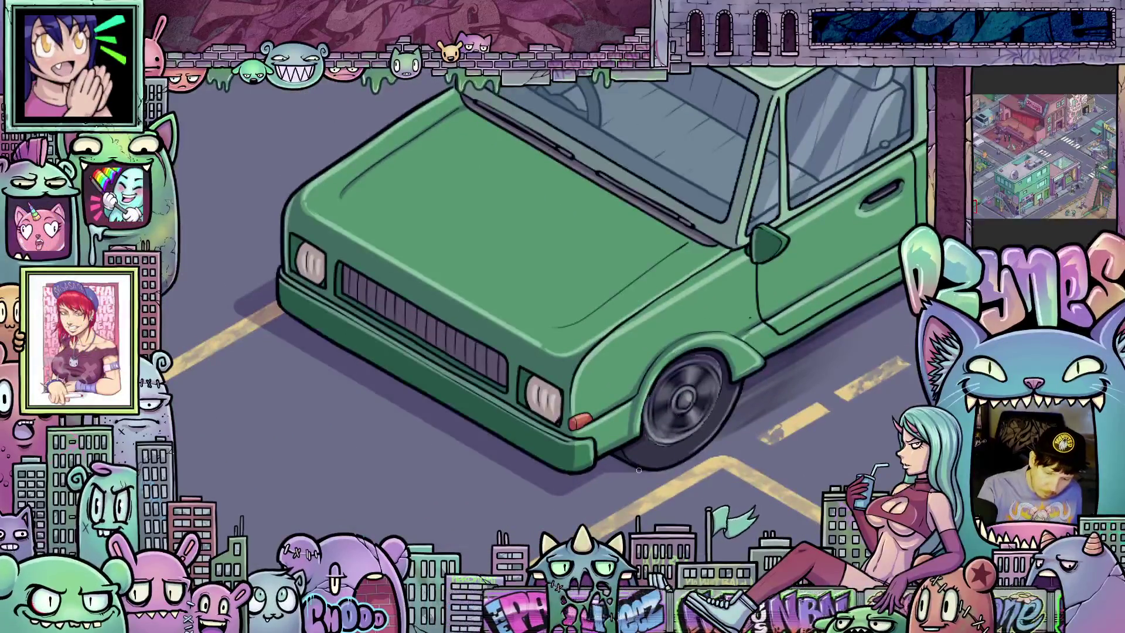
pyautogui.scroll(-3, 655, 479)
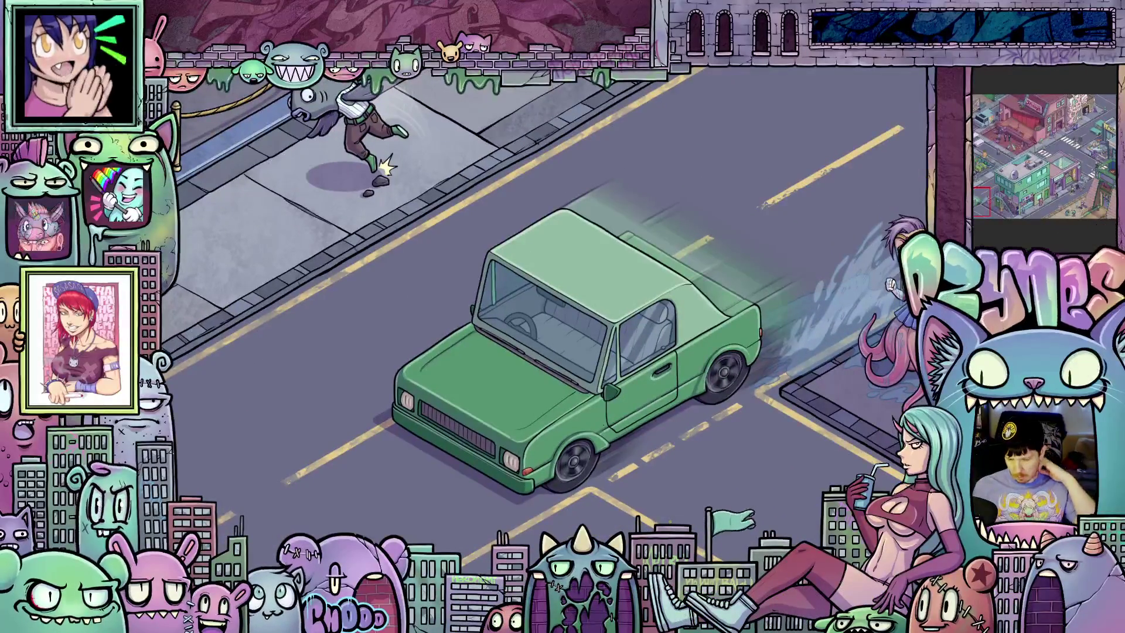
pyautogui.scroll(-2, 543, 302)
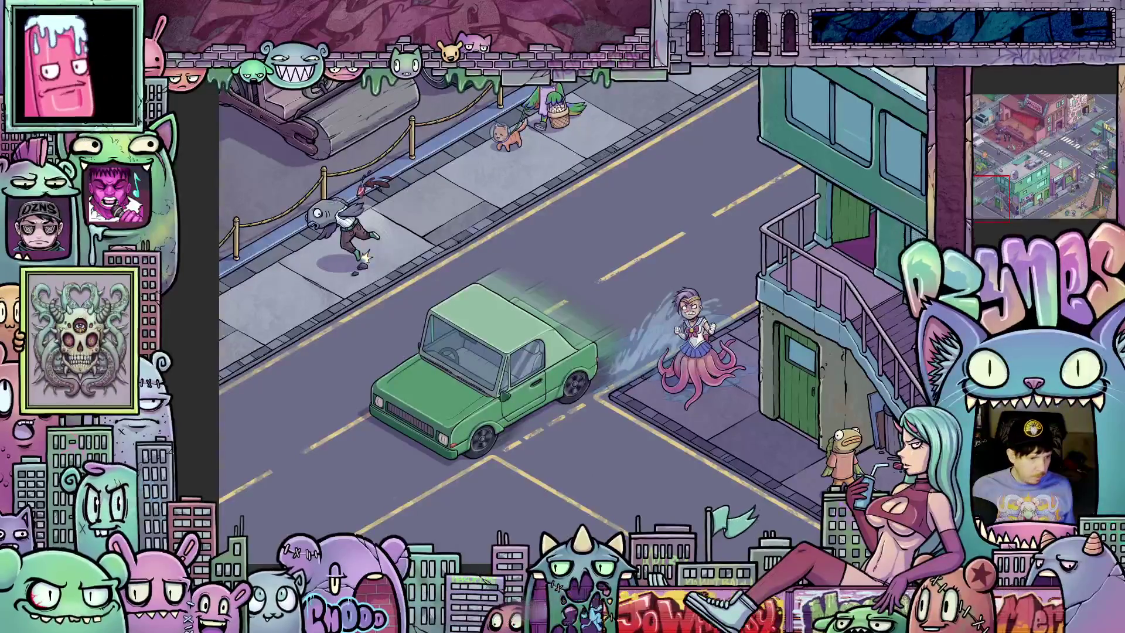
# - Lasso the area around the green pickup, apply and commit a Transform, then begin a new freehand selection
pyautogui.moveTo(694, 287)
pyautogui.mouseDown()
pyautogui.moveTo(425, 290)
pyautogui.moveTo(691, 404)
pyautogui.mouseUp()
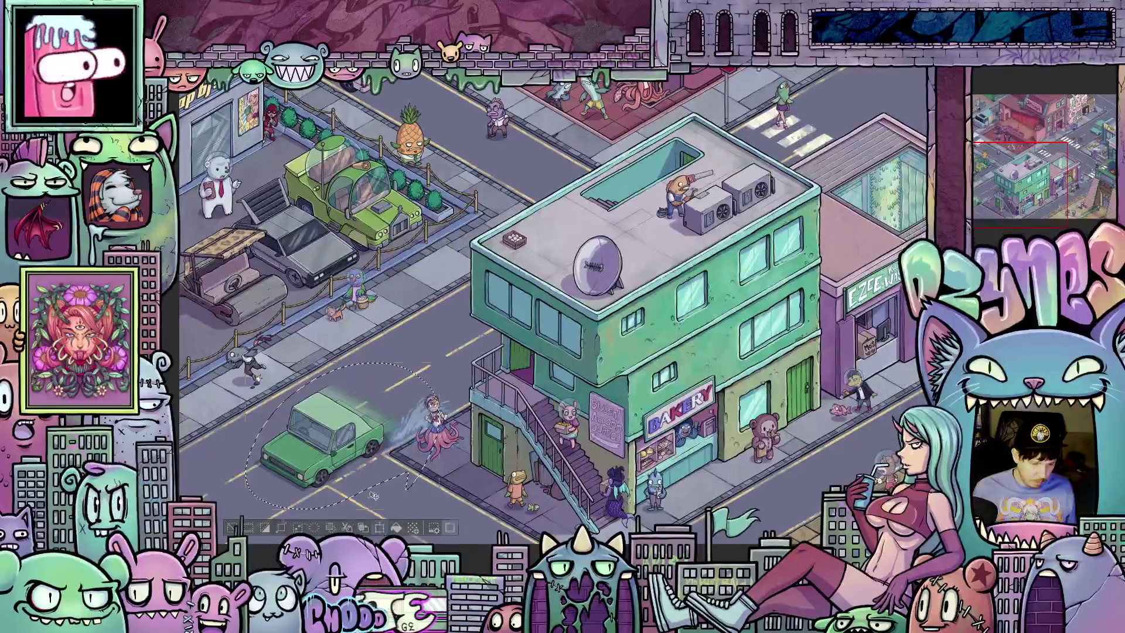
pyautogui.click(380, 527)
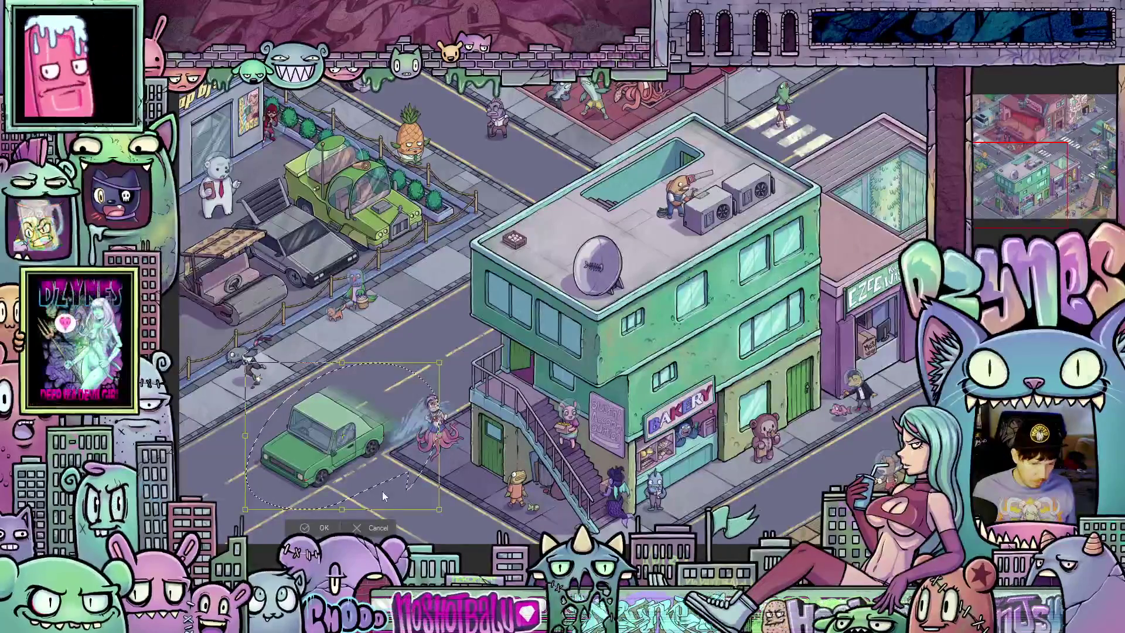
pyautogui.press('Return')
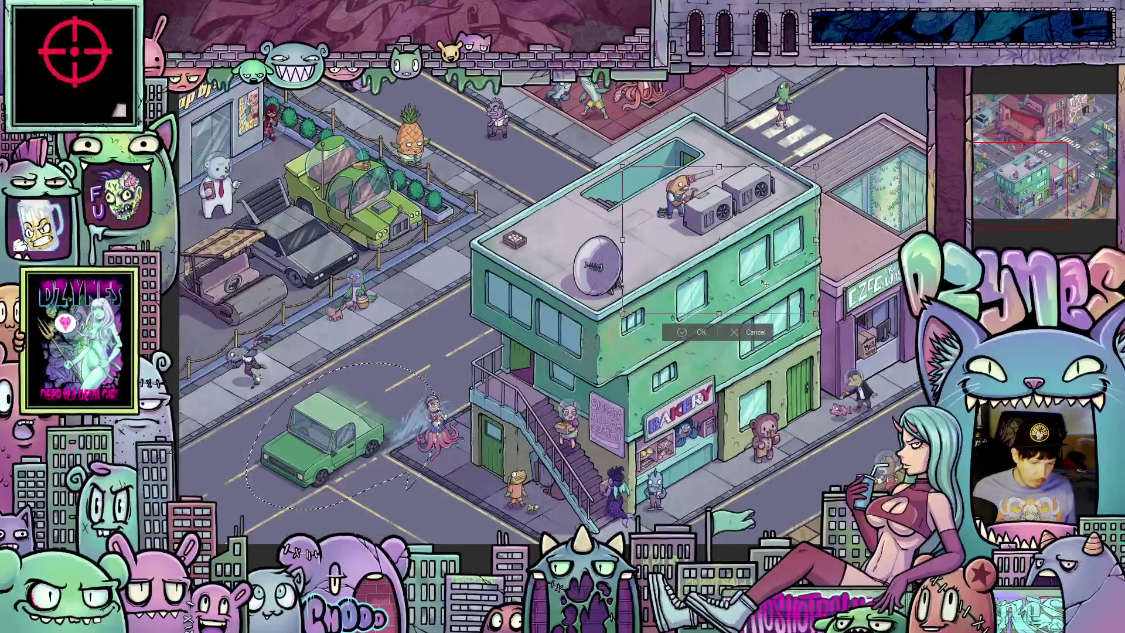
pyautogui.moveTo(832, 223)
pyautogui.mouseDown()
pyautogui.moveTo(762, 175)
pyautogui.moveTo(832, 222)
pyautogui.mouseUp()
# - Transform the new selection and position it under the teal pickup beside McWiggles
pyautogui.moveTo(842, 319); pyautogui.dragTo(420, 606)
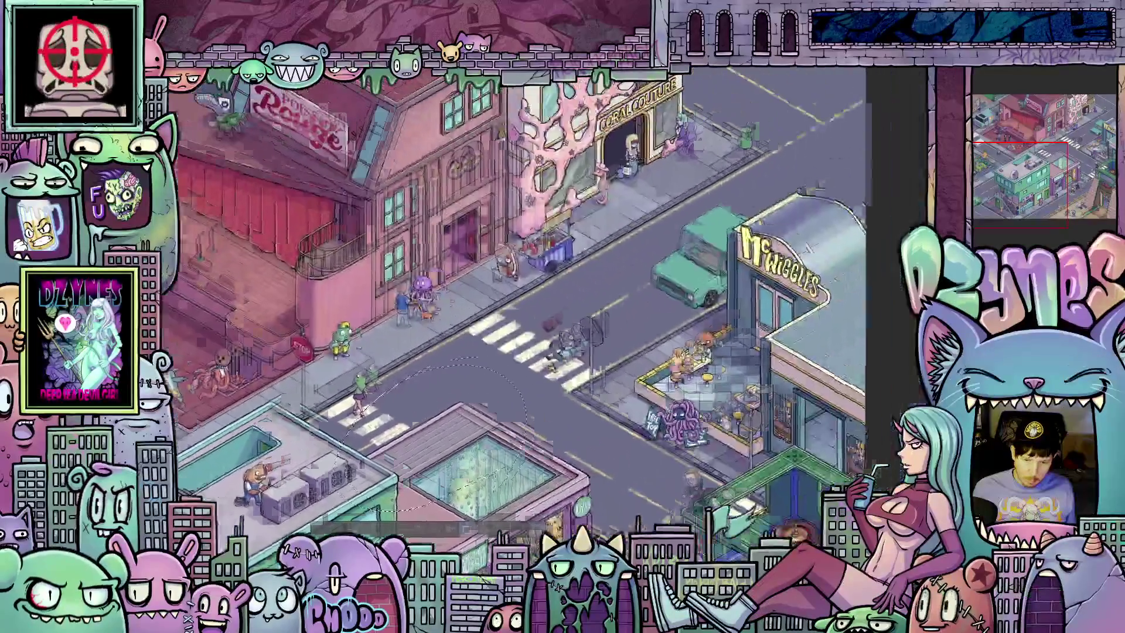
pyautogui.hotkey('ctrl', 't')
pyautogui.moveTo(739, 333); pyautogui.dragTo(745, 309)
pyautogui.scroll(6, 693, 304)
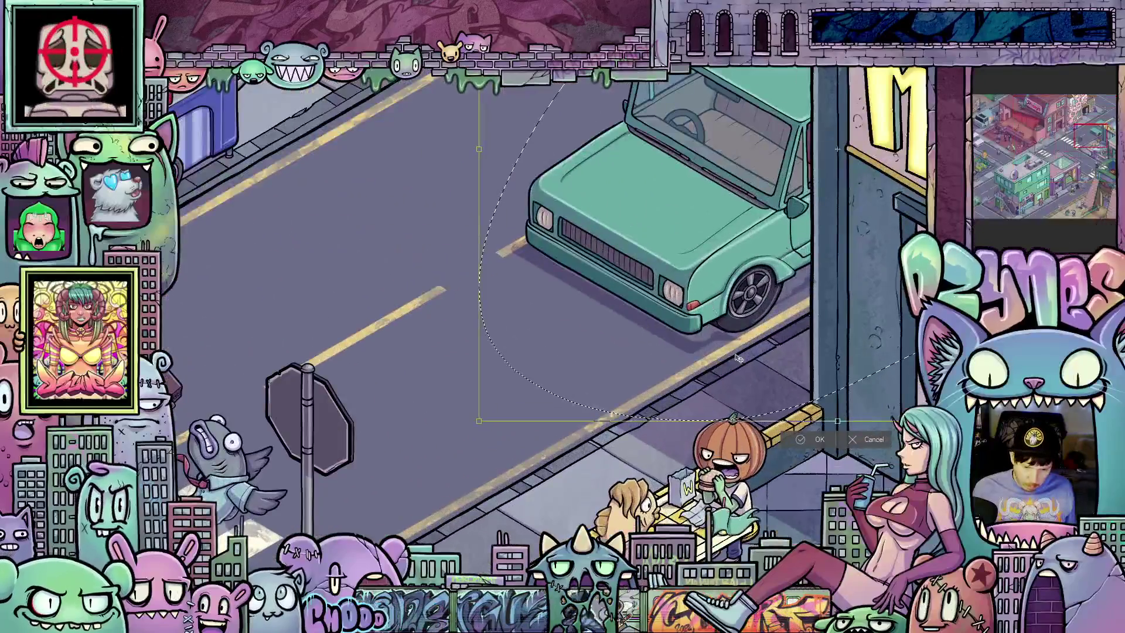
pyautogui.moveTo(738, 359); pyautogui.dragTo(729, 351)
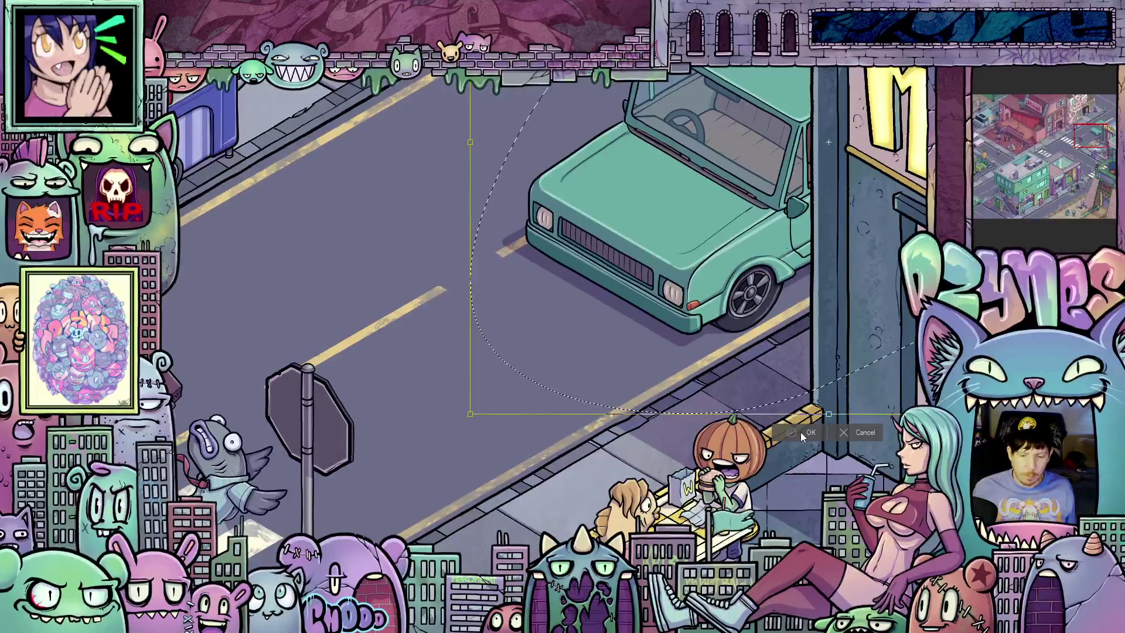
pyautogui.click(800, 432)
# - Transform the piece again and drag it down toward the crosswalk
pyautogui.scroll(-5, 411, 464)
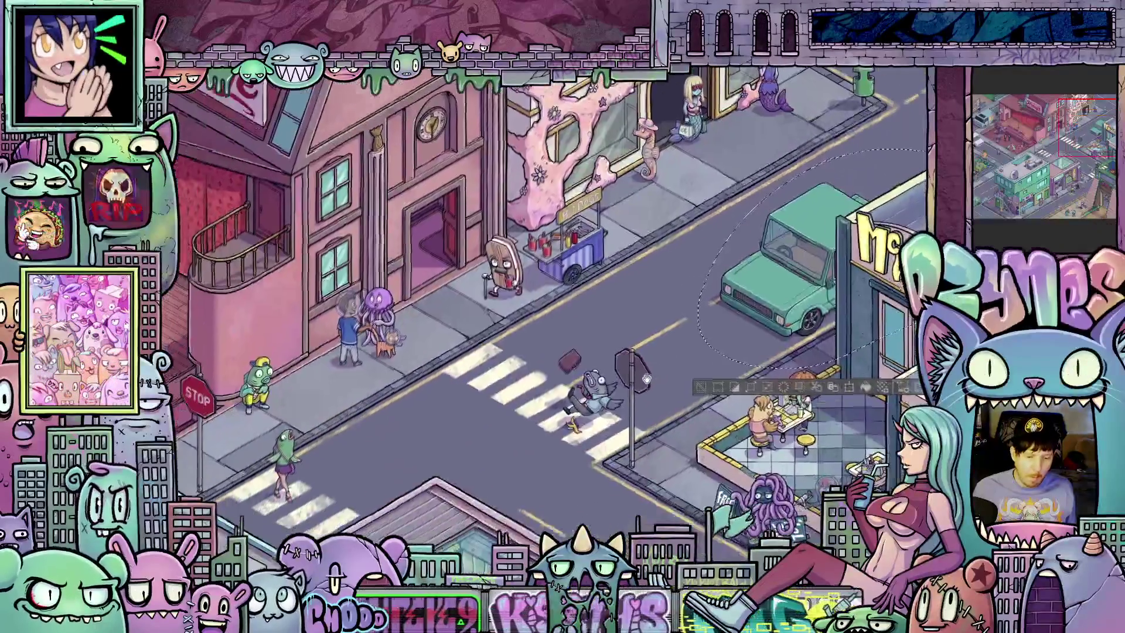
pyautogui.moveTo(644, 378)
pyautogui.mouseDown()
pyautogui.moveTo(603, 384)
pyautogui.moveTo(671, 362)
pyautogui.mouseUp()
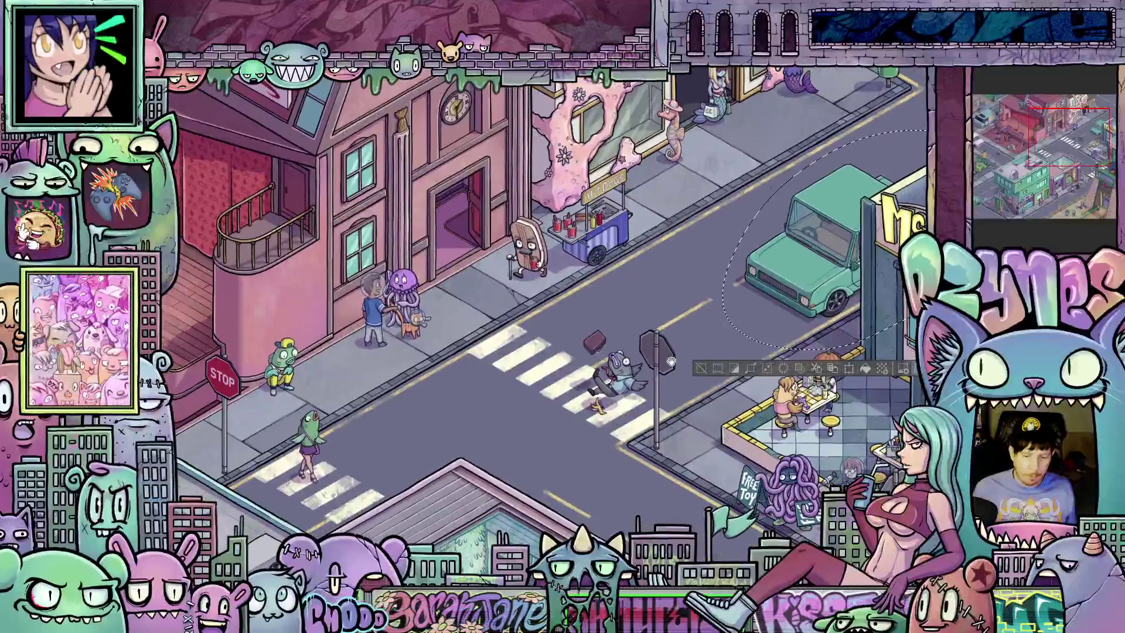
pyautogui.click(846, 368)
pyautogui.moveTo(603, 363); pyautogui.dragTo(397, 430)
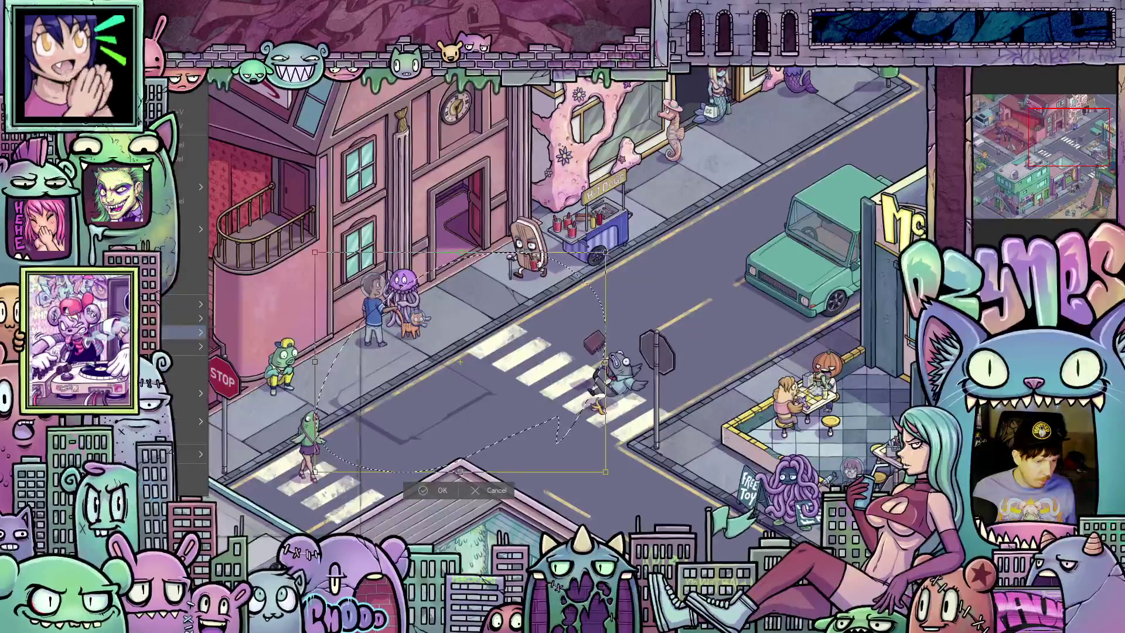
# - Flip the selected piece horizontally and drag it beneath the white pickup on the left street
pyautogui.moveTo(187, 333)
pyautogui.click(271, 443)
pyautogui.moveTo(322, 381); pyautogui.dragTo(653, 326)
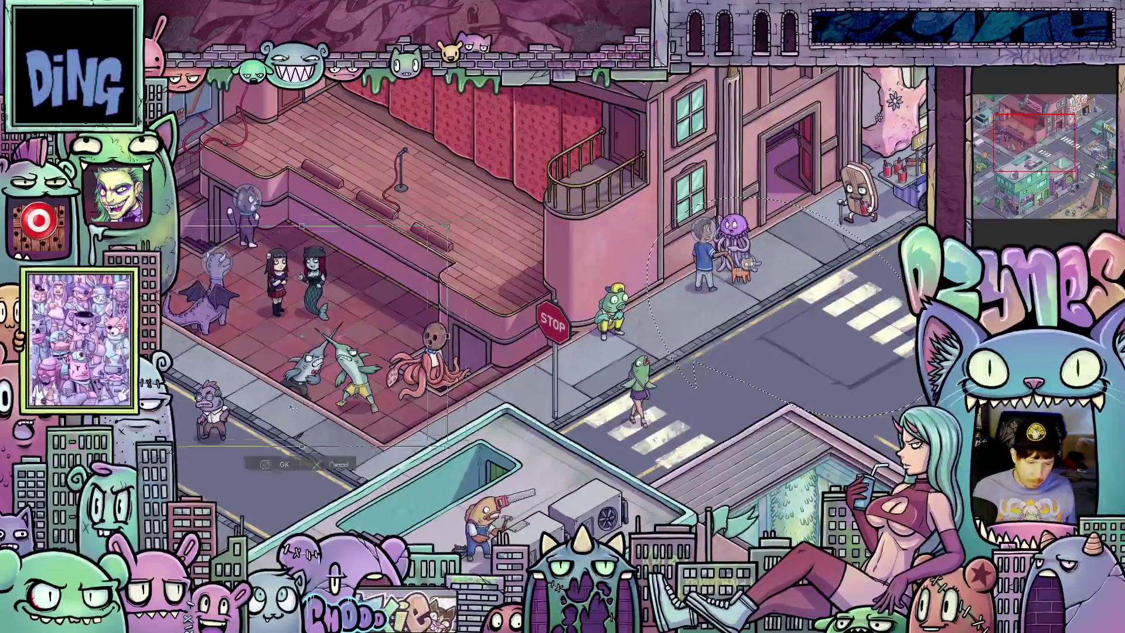
pyautogui.moveTo(296, 521); pyautogui.dragTo(678, 528)
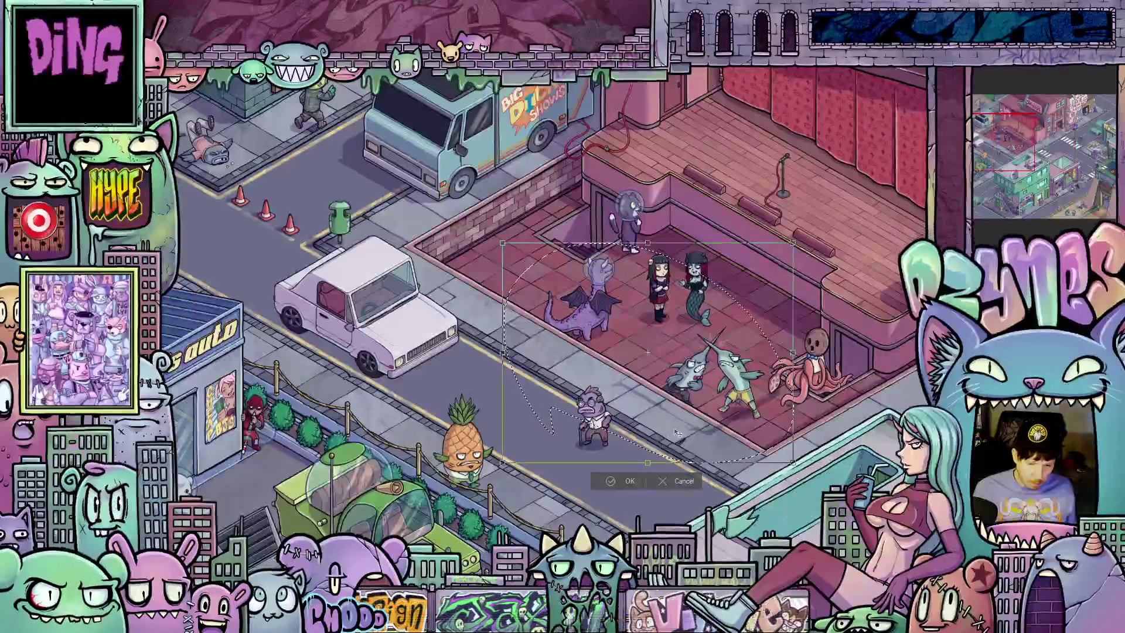
pyautogui.moveTo(206, 199); pyautogui.dragTo(495, 419)
pyautogui.moveTo(378, 384); pyautogui.dragTo(352, 361)
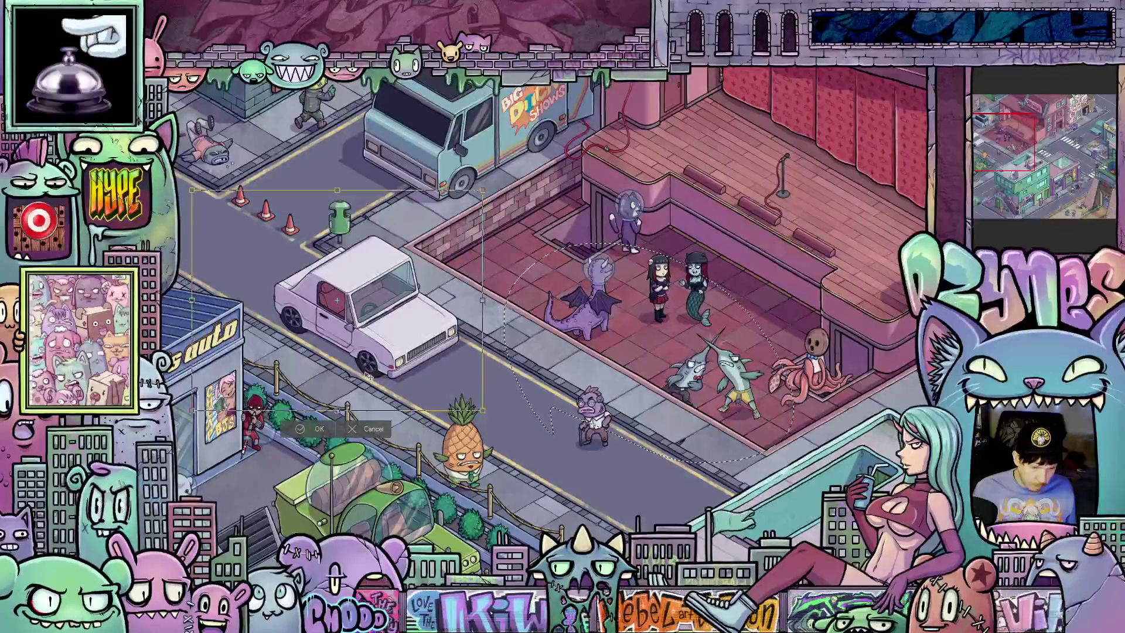
pyautogui.scroll(6, 352, 361)
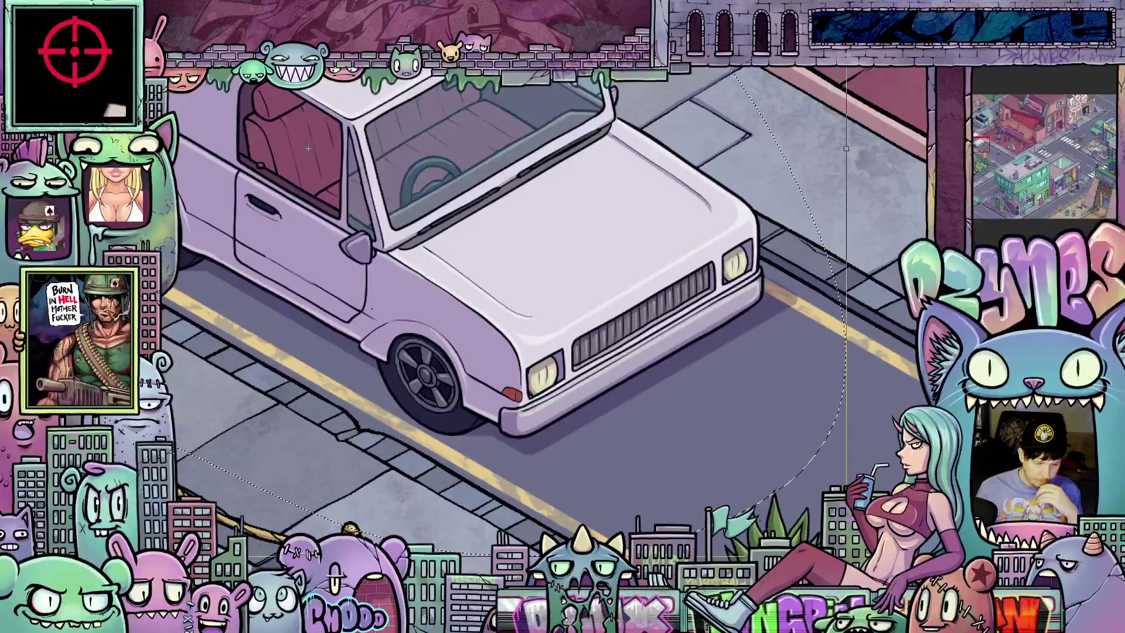
pyautogui.scroll(-2, 472, 446)
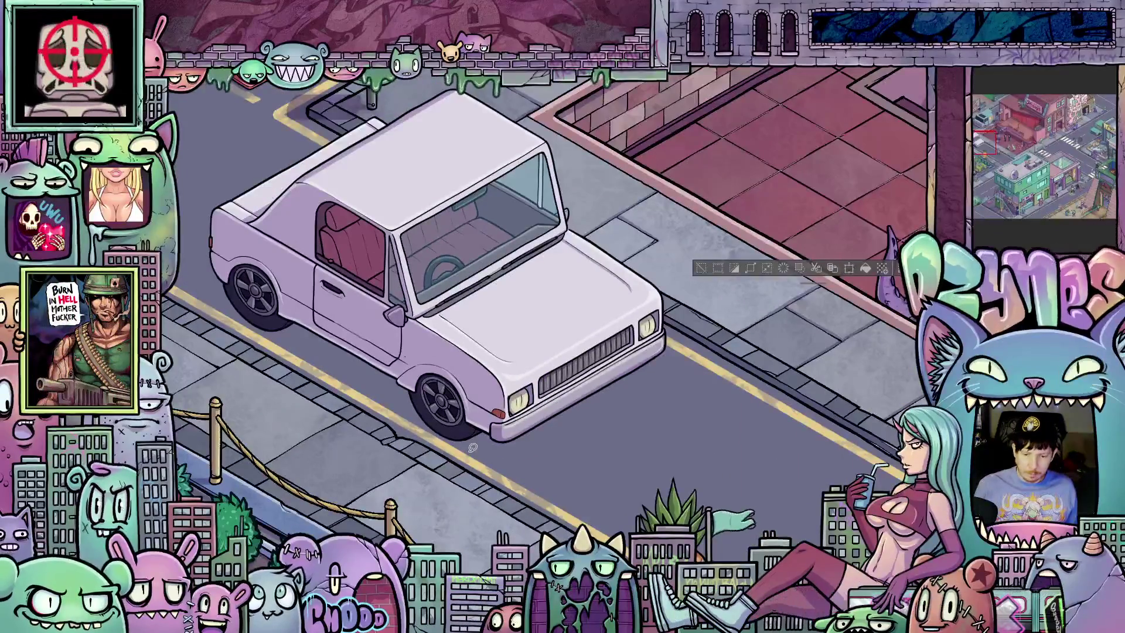
pyautogui.scroll(-4, 475, 452)
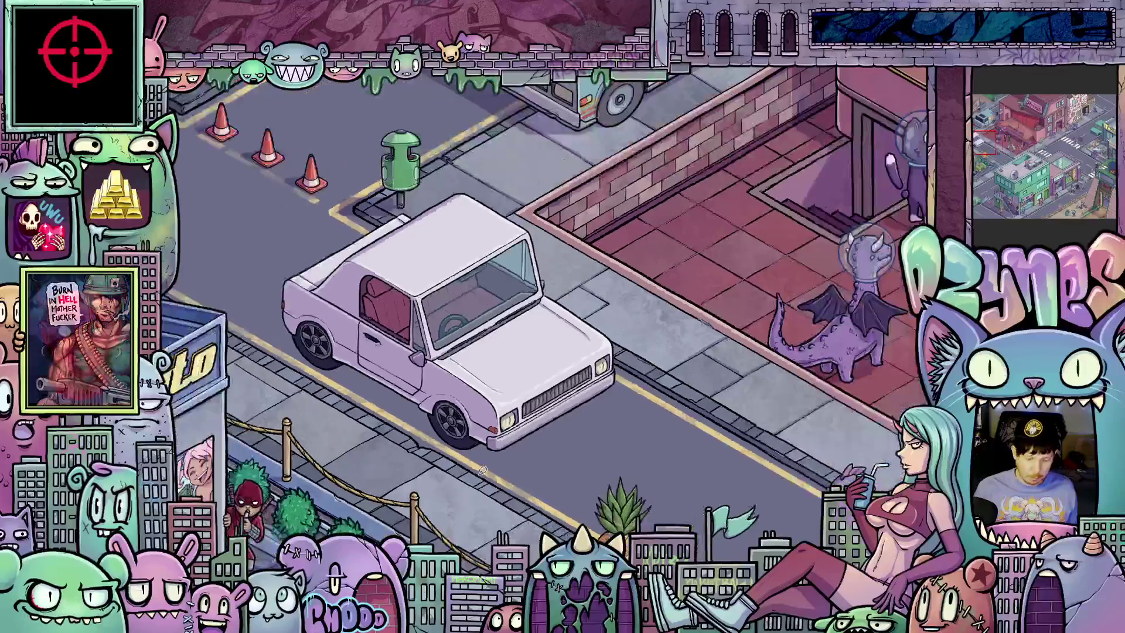
pyautogui.scroll(5, 544, 467)
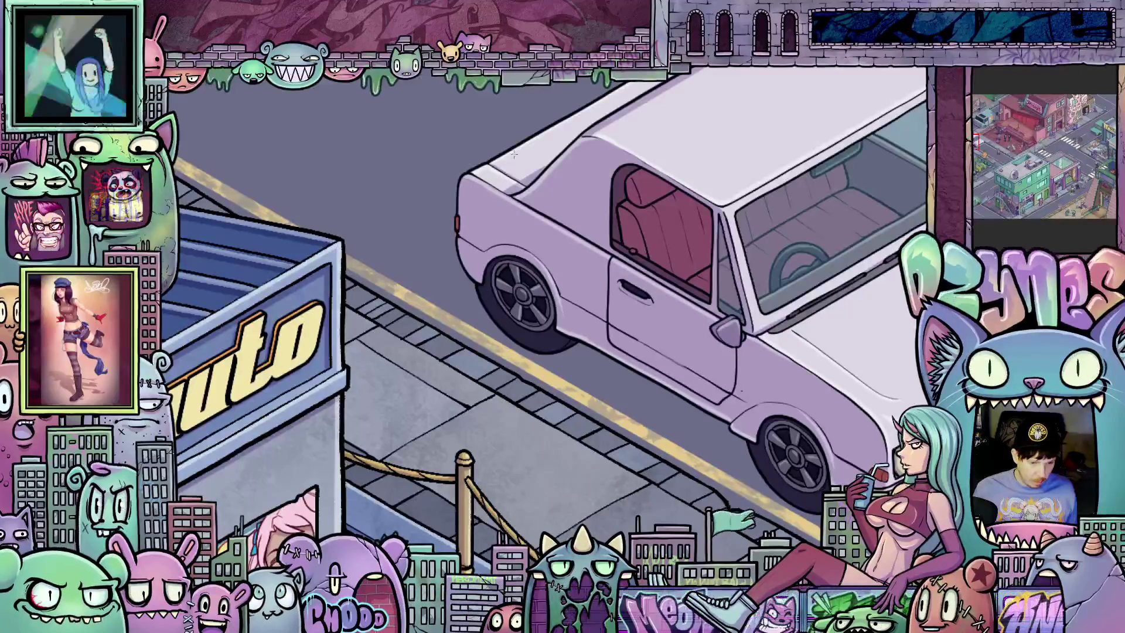
# - Draw a straight guide line from the white pickup's rear corner toward the curb, then pan to check it
pyautogui.moveTo(460, 178); pyautogui.dragTo(382, 311)
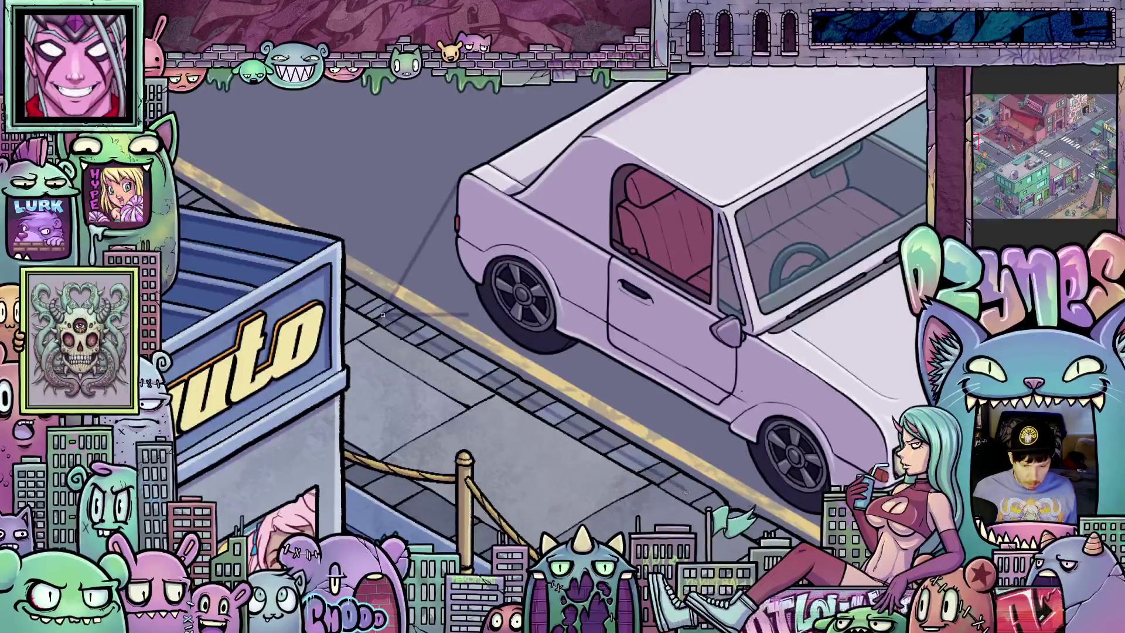
pyautogui.moveTo(833, 545); pyautogui.dragTo(715, 495)
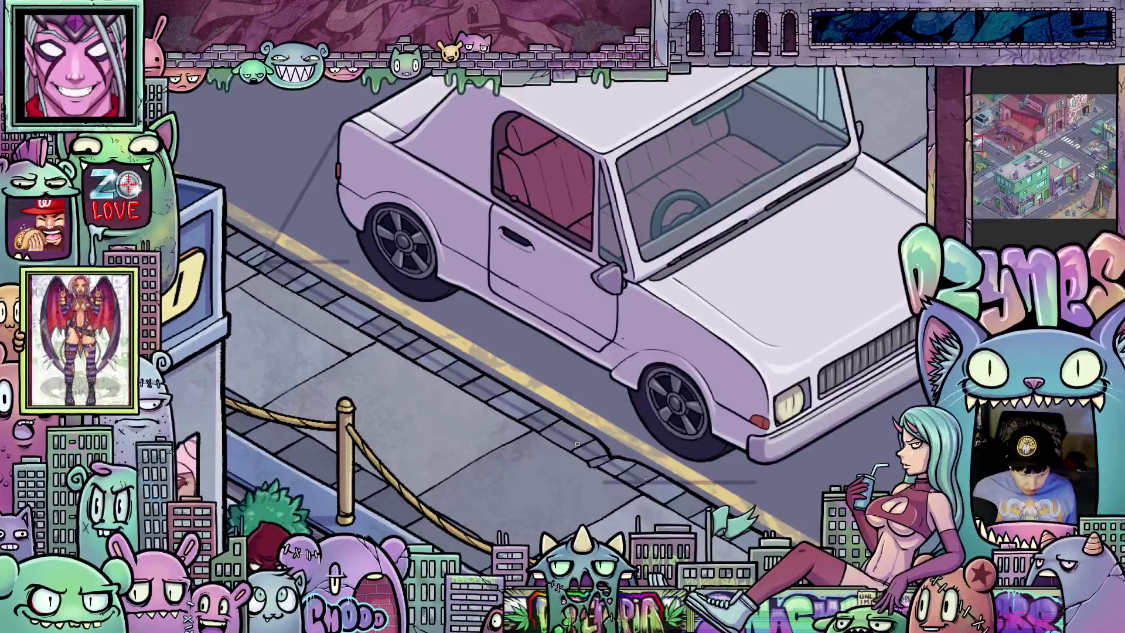
pyautogui.moveTo(775, 488); pyautogui.dragTo(706, 479)
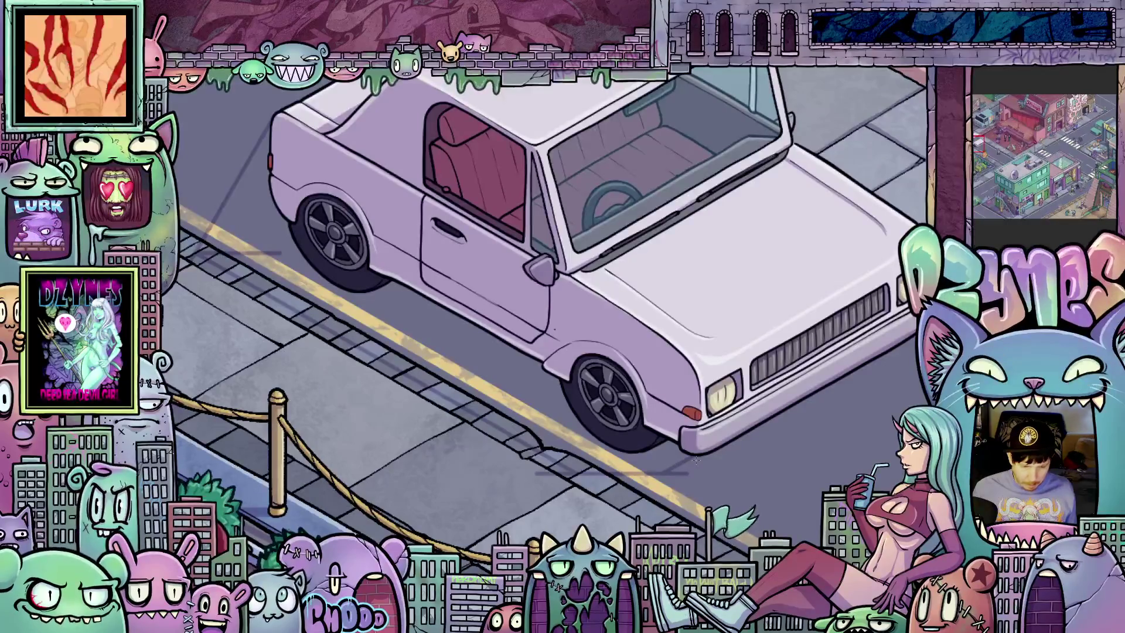
pyautogui.moveTo(598, 487)
pyautogui.mouseDown()
pyautogui.moveTo(664, 480)
pyautogui.moveTo(700, 493)
pyautogui.mouseUp()
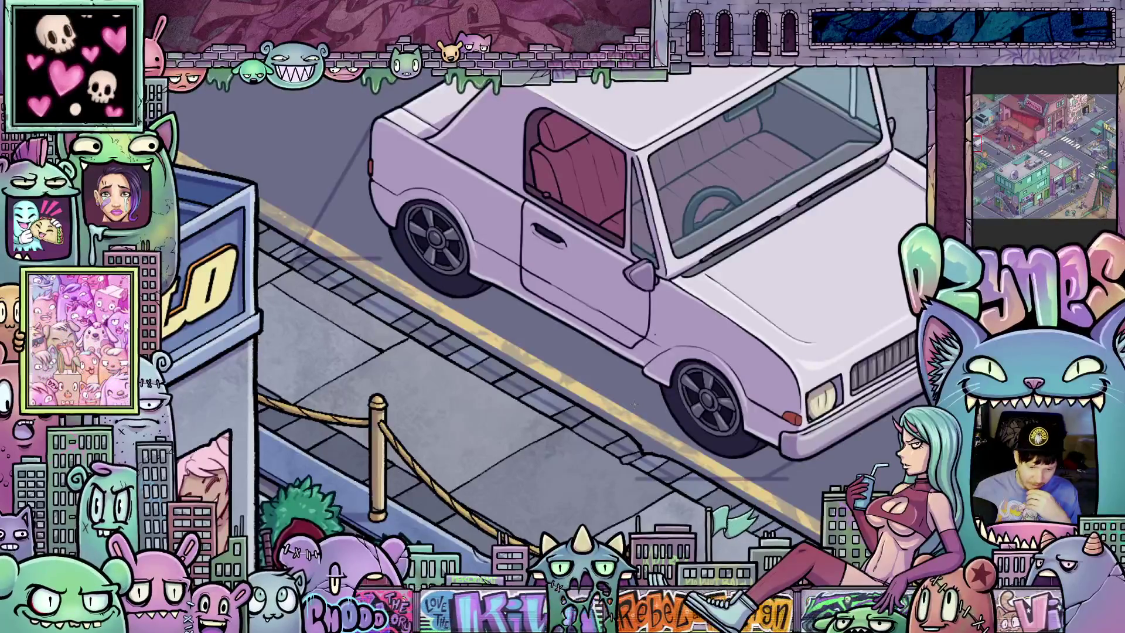
# - Draw a horizontal guide line under the white pickup and zoom and pan to review it
pyautogui.moveTo(615, 403); pyautogui.dragTo(438, 401)
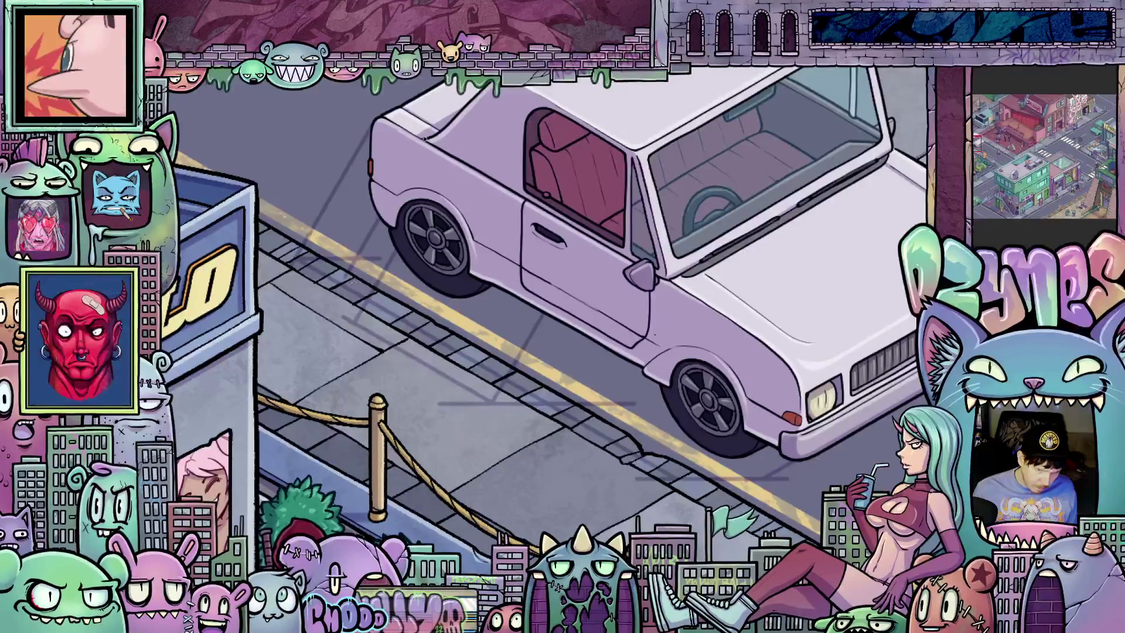
pyautogui.scroll(3, 349, 291)
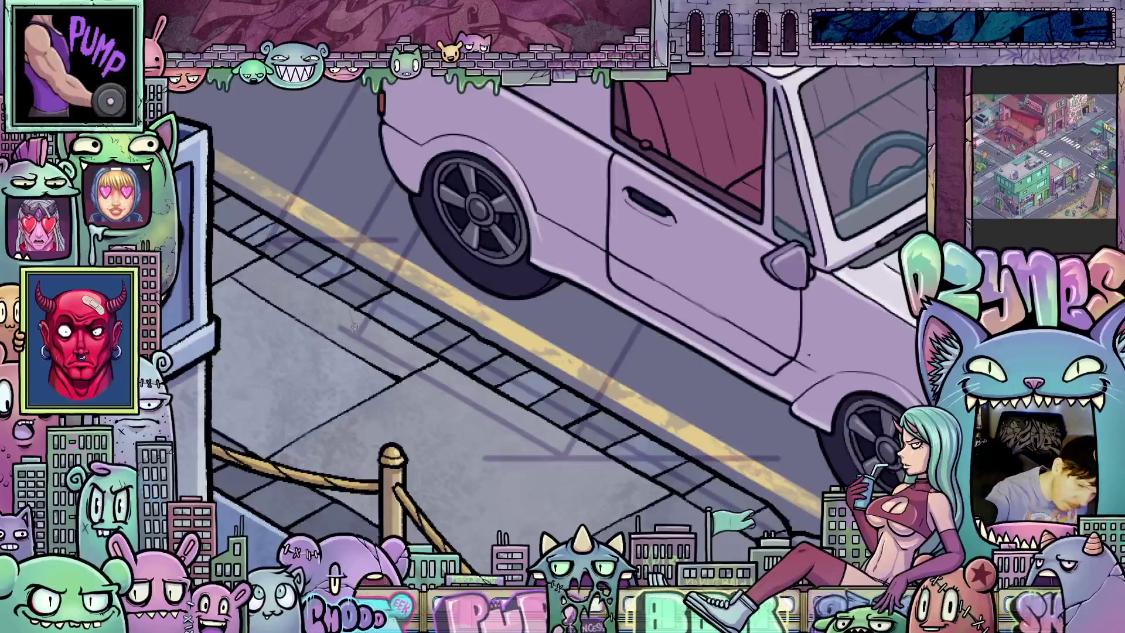
pyautogui.moveTo(762, 505); pyautogui.dragTo(715, 440)
pyautogui.scroll(-2, 715, 441)
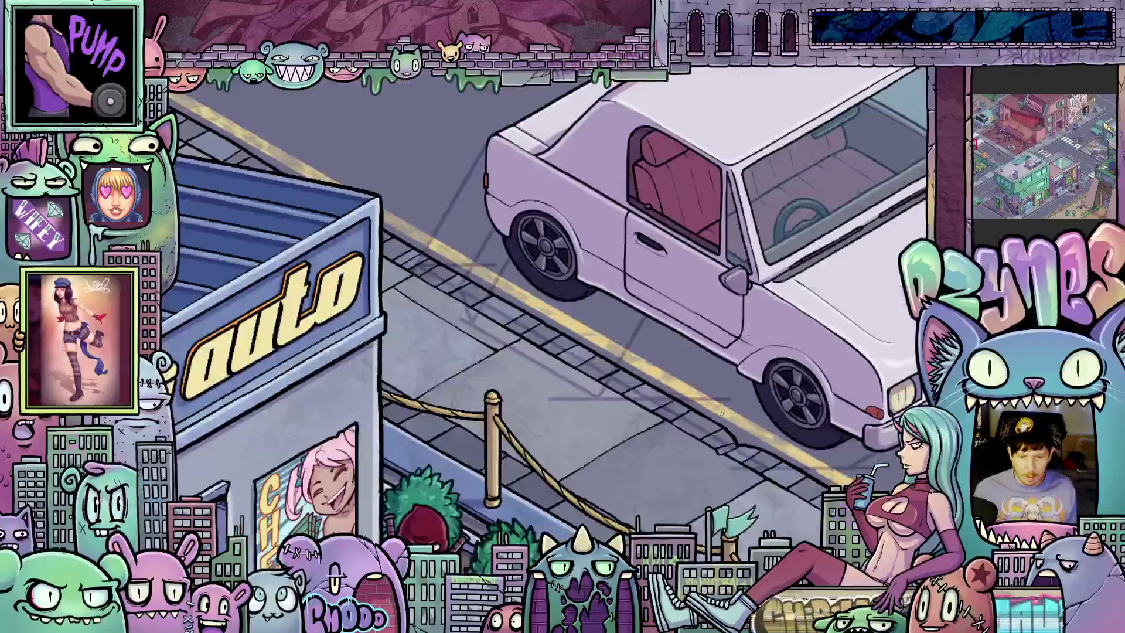
pyautogui.moveTo(738, 370); pyautogui.dragTo(662, 304)
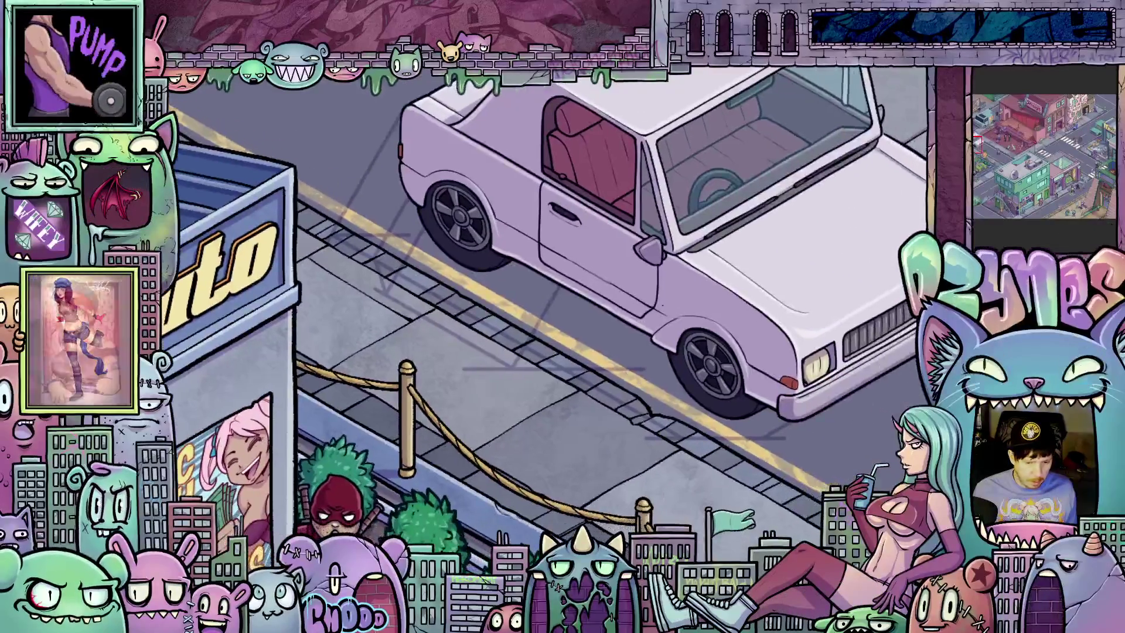